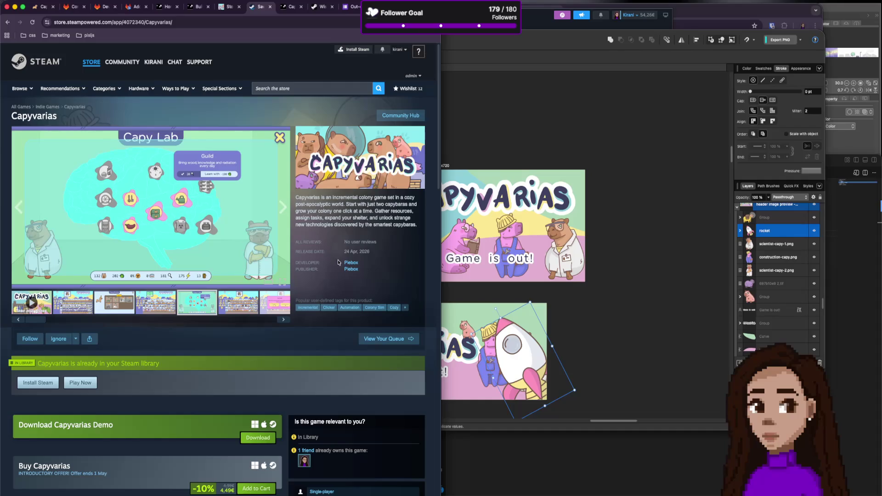
Move the astronaut capybara group lower in the header.
{"action": "left_click", "coordinate": [624, 319]}
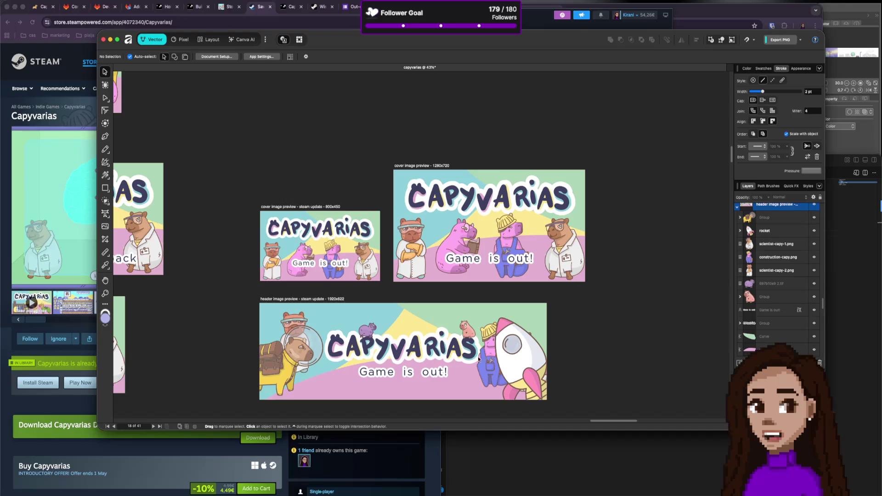
{"action": "left_click", "coordinate": [294, 357]}
{"action": "mouse_move", "coordinate": [293, 358]}
{"action": "left_mouse_down"}
{"action": "mouse_move", "coordinate": [297, 378]}
{"action": "mouse_move", "coordinate": [301, 352]}
{"action": "left_mouse_up"}
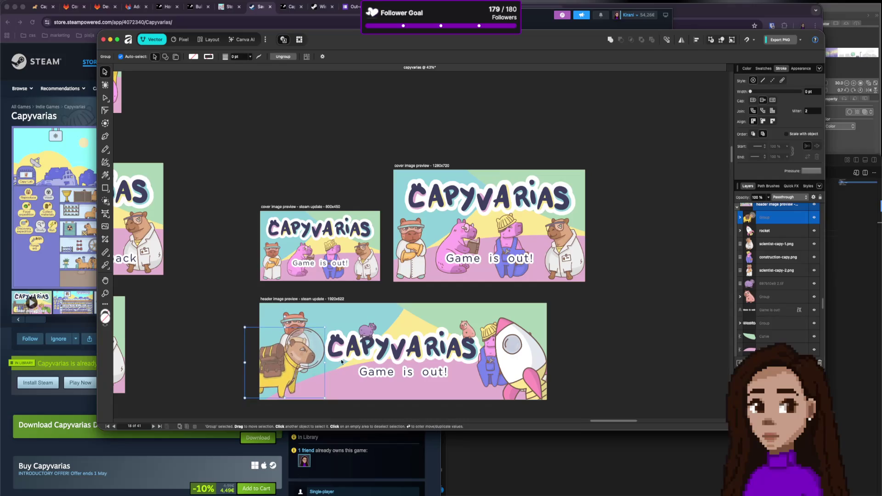
Delete the construction capybara standing beside the rocket.
{"action": "left_click", "coordinate": [502, 348]}
{"action": "left_click", "coordinate": [486, 367]}
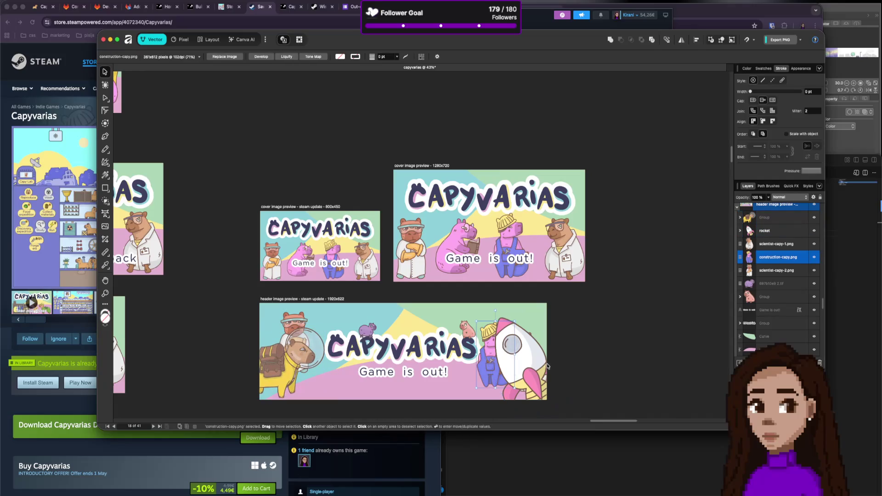
{"action": "key", "text": "Delete"}
Shift the rocket right and the scientist capybara over it, bringing the capybara forward.
{"action": "left_click_drag", "start_coordinate": [547, 366], "coordinate": [506, 385]}
{"action": "left_click", "coordinate": [527, 351]}
{"action": "mouse_move", "coordinate": [526, 352]}
{"action": "left_mouse_down"}
{"action": "mouse_move", "coordinate": [472, 358]}
{"action": "mouse_move", "coordinate": [535, 358]}
{"action": "mouse_move", "coordinate": [539, 346]}
{"action": "left_mouse_up"}
{"action": "left_click_drag", "start_coordinate": [474, 384], "coordinate": [505, 384]}
{"action": "key", "text": "super+bracketright"}
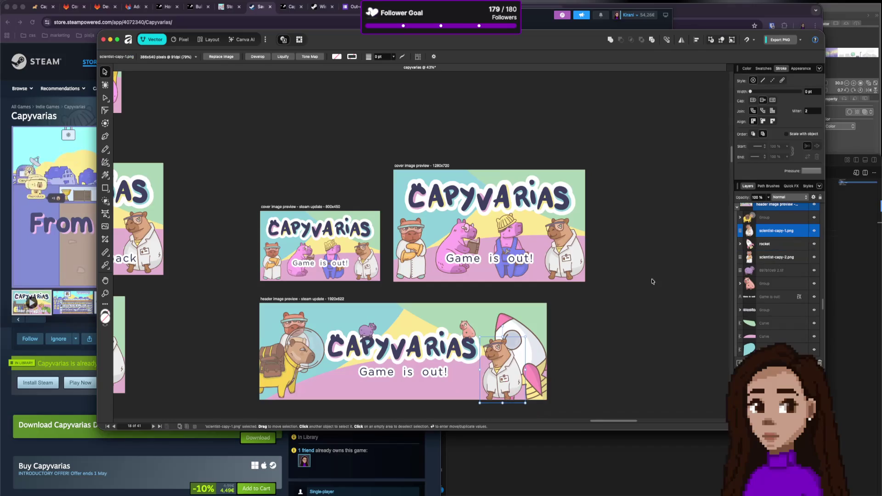
{"action": "left_click", "coordinate": [571, 372]}
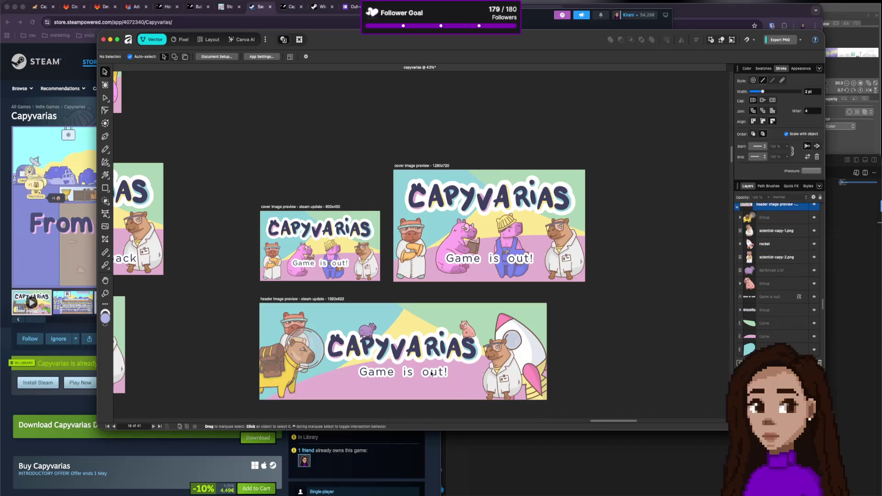
Delete the small purple and pink capybaras near the title.
{"action": "left_click", "coordinate": [369, 332]}
{"action": "left_click", "coordinate": [467, 329], "text": "shift"}
{"action": "key", "text": "Delete"}
Copy the green capybara from the Release Date header onto the Game is out! header.
{"action": "scroll", "coordinate": [484, 330], "scroll_direction": "down", "scroll_amount": 10}
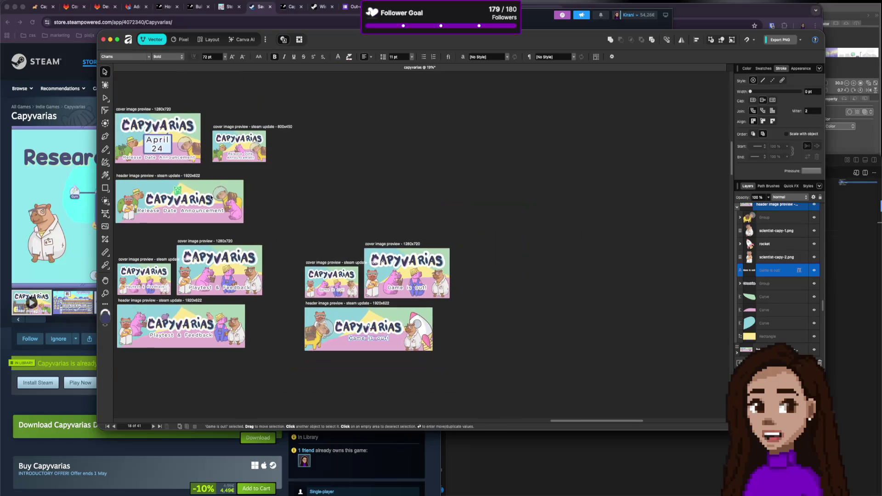
{"action": "left_click", "coordinate": [177, 190]}
{"action": "mouse_move", "coordinate": [177, 190]}
{"action": "left_mouse_down"}
{"action": "mouse_move", "coordinate": [339, 334]}
{"action": "mouse_move", "coordinate": [374, 320]}
{"action": "left_mouse_up"}
Reorder the green capybara's layer in Layers and position it above the title.
{"action": "scroll", "coordinate": [775, 294], "scroll_direction": "down", "scroll_amount": 4}
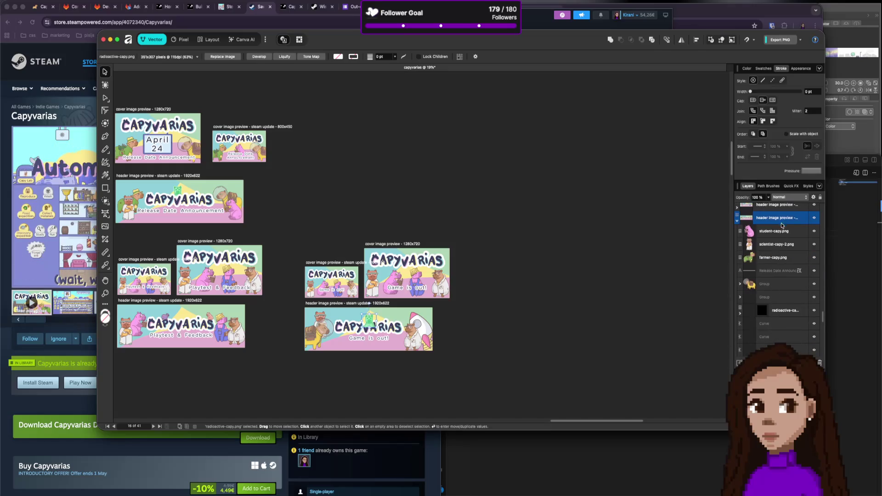
{"action": "scroll", "coordinate": [782, 230], "scroll_direction": "down", "scroll_amount": 4}
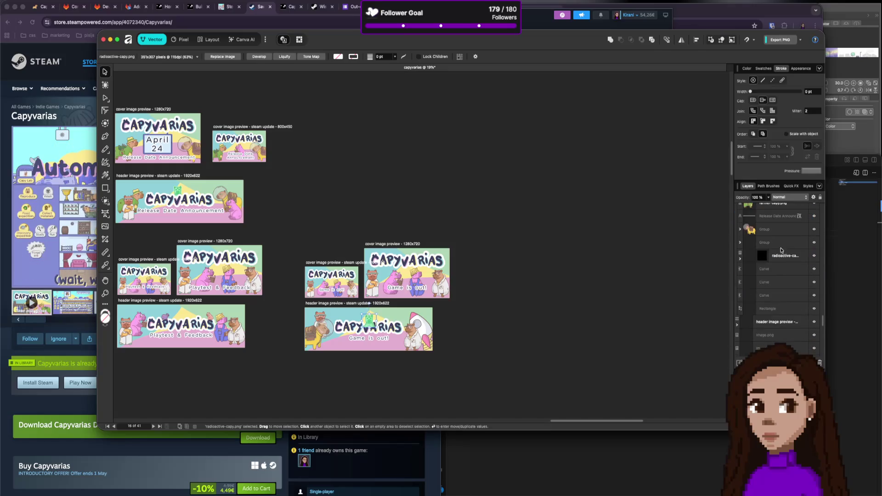
{"action": "left_click", "coordinate": [365, 321]}
{"action": "mouse_move", "coordinate": [785, 215]}
{"action": "left_mouse_down"}
{"action": "mouse_move", "coordinate": [737, 293]}
{"action": "mouse_move", "coordinate": [781, 295]}
{"action": "left_mouse_up"}
{"action": "scroll", "coordinate": [375, 317], "scroll_direction": "up", "scroll_amount": 3}
{"action": "scroll", "coordinate": [349, 308], "scroll_direction": "up", "scroll_amount": 1}
{"action": "mouse_move", "coordinate": [364, 312]}
{"action": "left_mouse_down"}
{"action": "mouse_move", "coordinate": [386, 333]}
{"action": "mouse_move", "coordinate": [404, 332]}
{"action": "mouse_move", "coordinate": [381, 330]}
{"action": "mouse_move", "coordinate": [404, 342]}
{"action": "mouse_move", "coordinate": [367, 323]}
{"action": "left_mouse_up"}
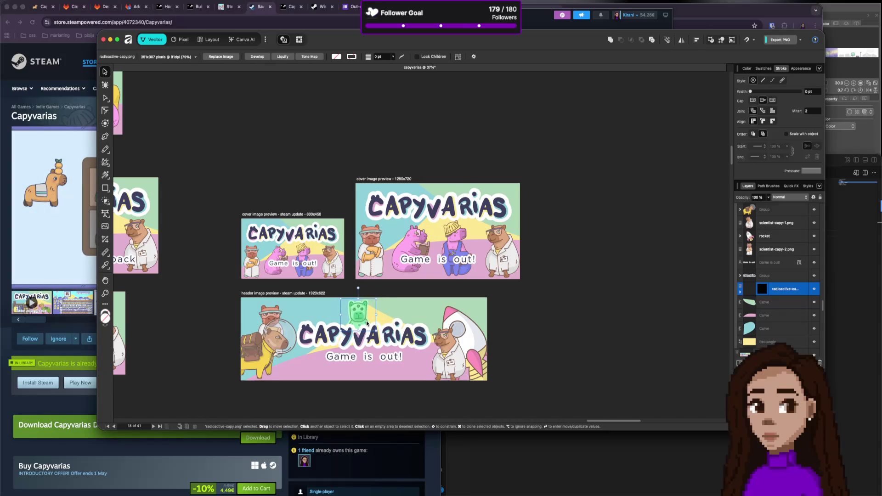
{"action": "left_click", "coordinate": [543, 325]}
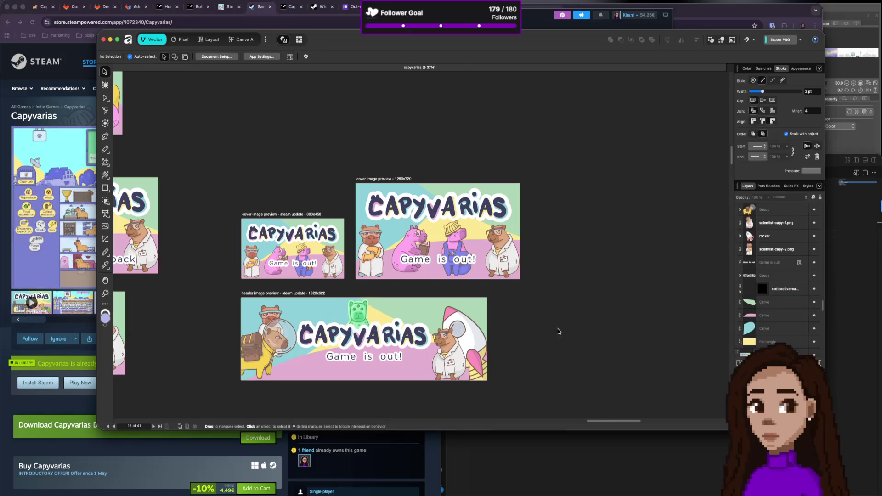
{"action": "scroll", "coordinate": [301, 213], "scroll_direction": "down", "scroll_amount": 5}
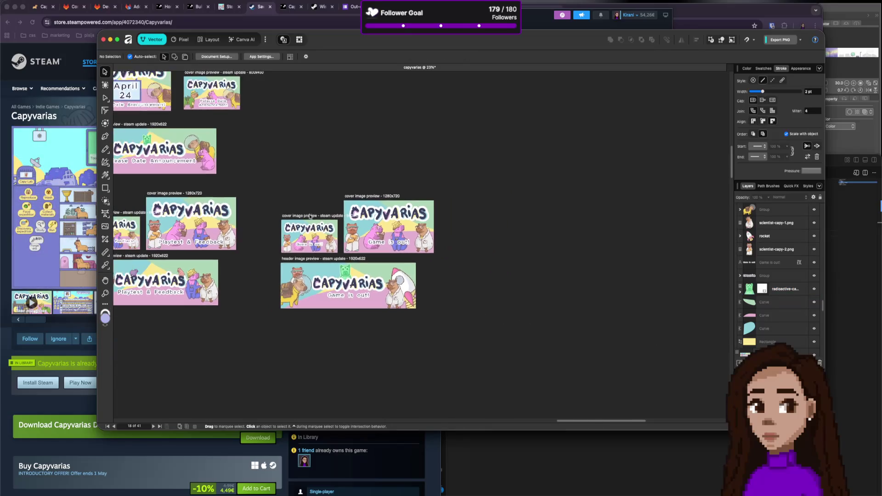
{"action": "scroll", "coordinate": [150, 150], "scroll_direction": "up", "scroll_amount": 5}
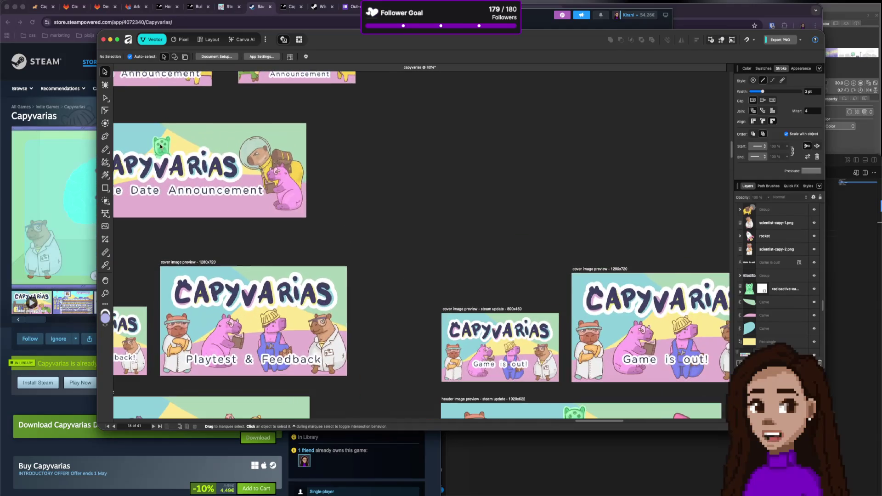
{"action": "scroll", "coordinate": [518, 266], "scroll_direction": "down", "scroll_amount": 2}
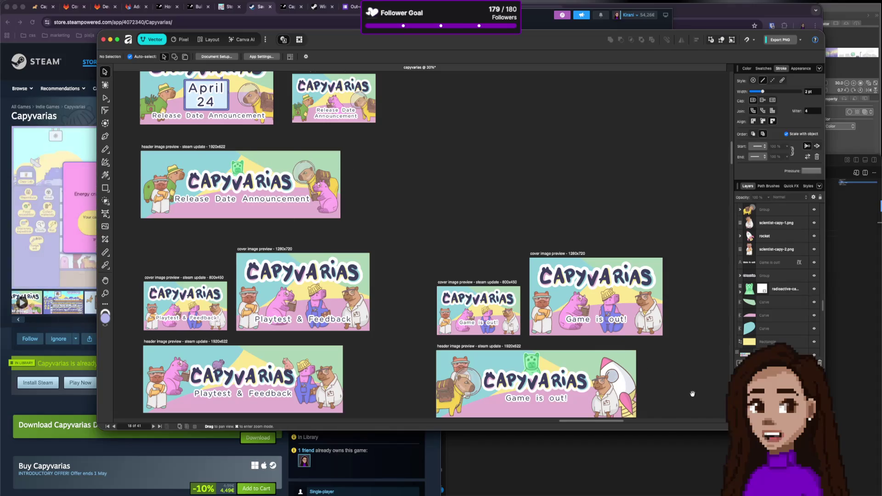
{"action": "scroll", "coordinate": [652, 347], "scroll_direction": "down", "scroll_amount": 2}
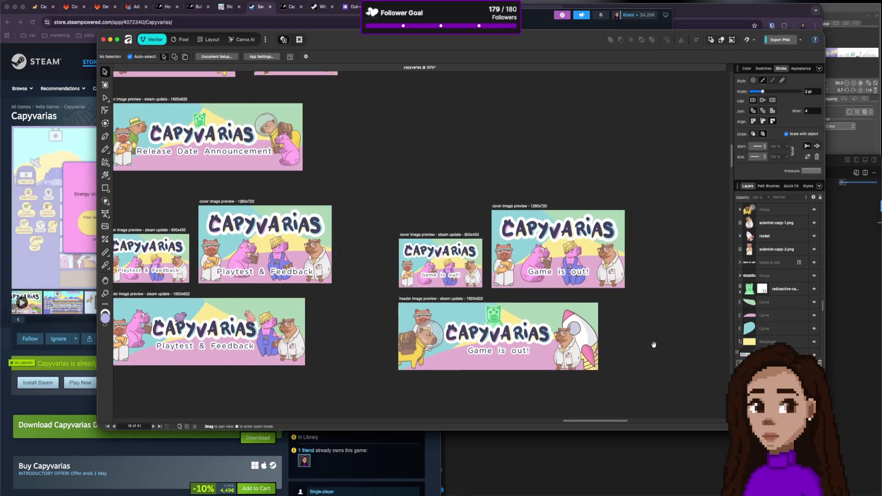
{"action": "left_click", "coordinate": [494, 319]}
Move the Game is out! title and green capybara slightly lower.
{"action": "left_click", "coordinate": [496, 317], "text": "shift"}
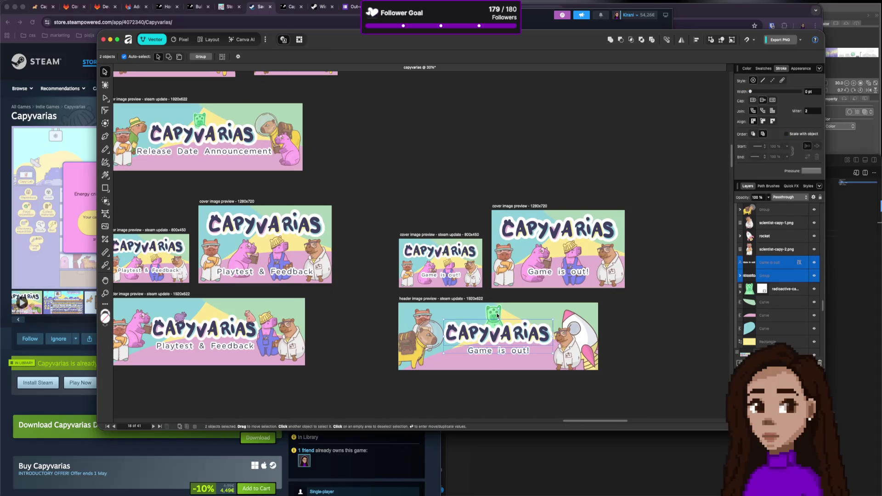
{"action": "left_click", "coordinate": [497, 316], "text": "shift"}
{"action": "left_click_drag", "start_coordinate": [496, 319], "coordinate": [496, 320]}
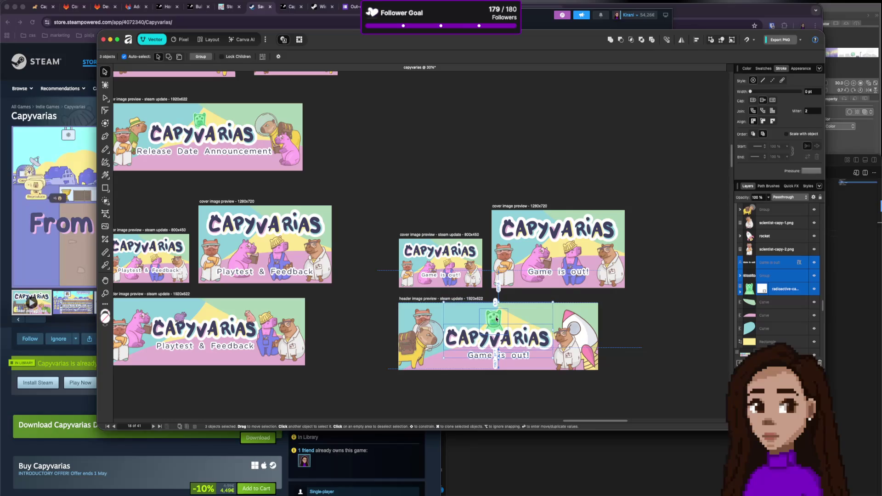
{"action": "left_click", "coordinate": [674, 331]}
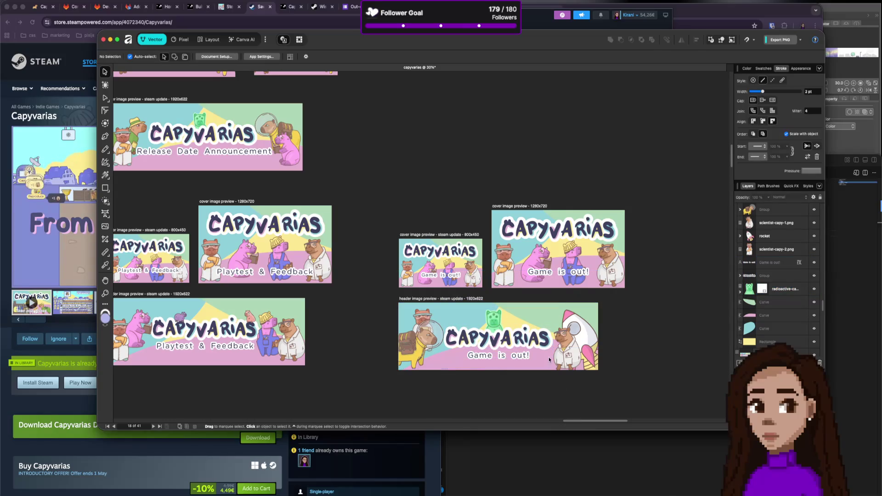
Rotate the rocket nearly upright.
{"action": "left_click", "coordinate": [423, 317]}
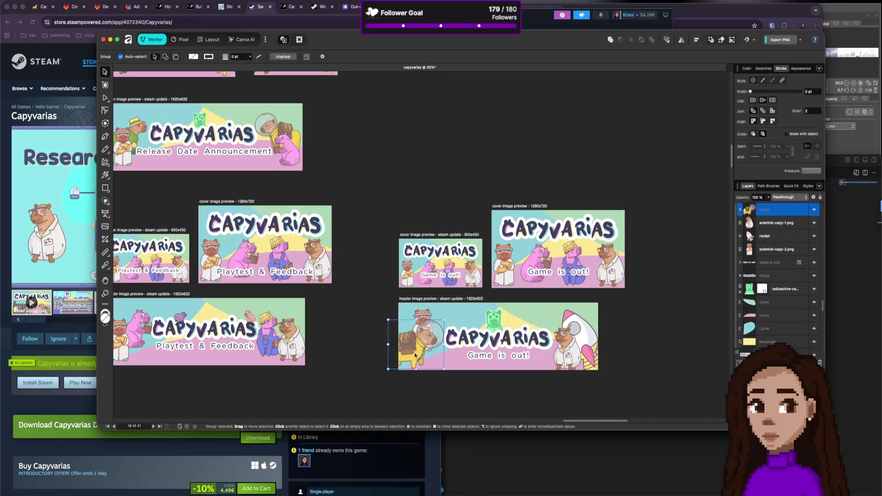
{"action": "left_click", "coordinate": [575, 329]}
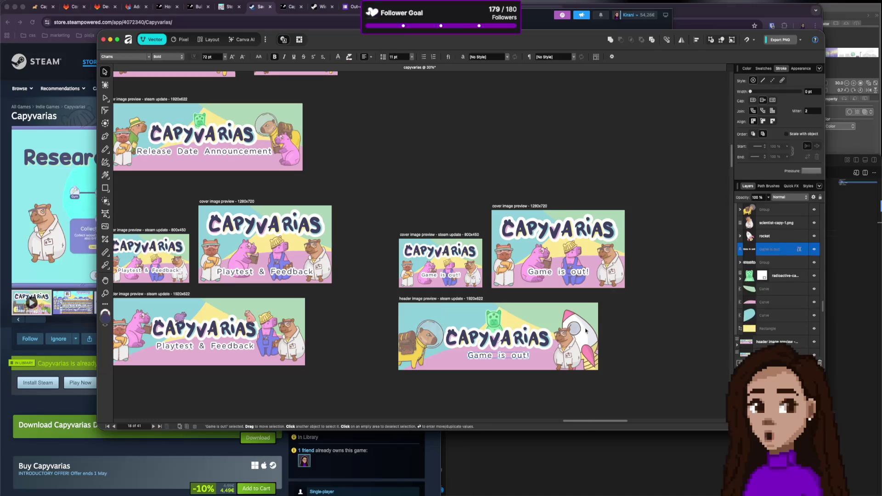
{"action": "mouse_move", "coordinate": [617, 361]}
{"action": "left_mouse_down"}
{"action": "mouse_move", "coordinate": [599, 386]}
{"action": "mouse_move", "coordinate": [585, 365]}
{"action": "left_mouse_up"}
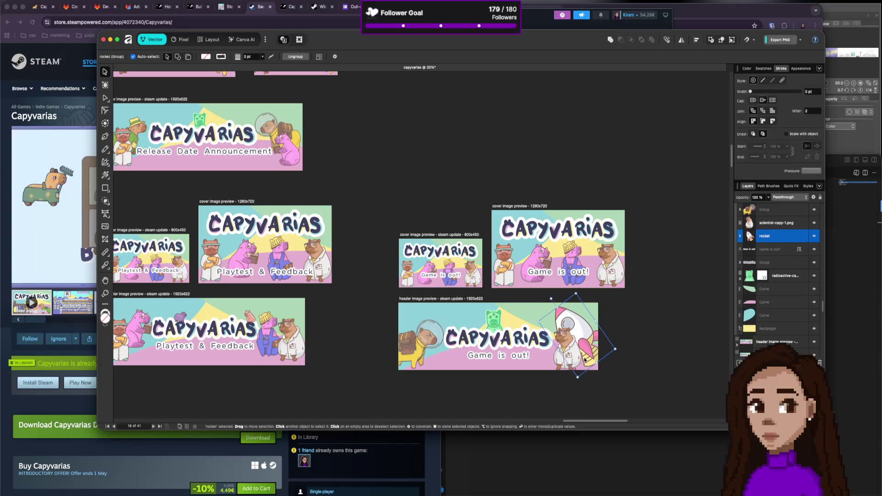
Delete the scientist capybara in front of the rocket.
{"action": "left_click", "coordinate": [574, 358]}
{"action": "key", "text": "Return"}
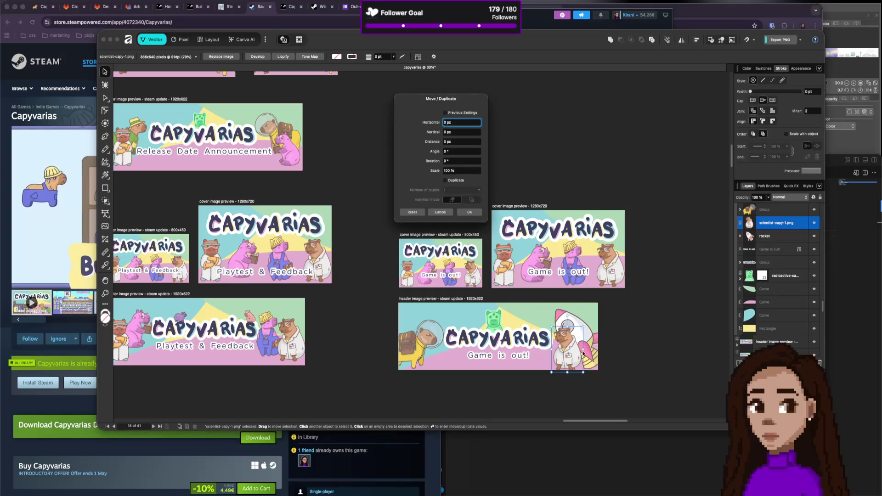
{"action": "key", "text": "Escape"}
{"action": "key", "text": "Delete"}
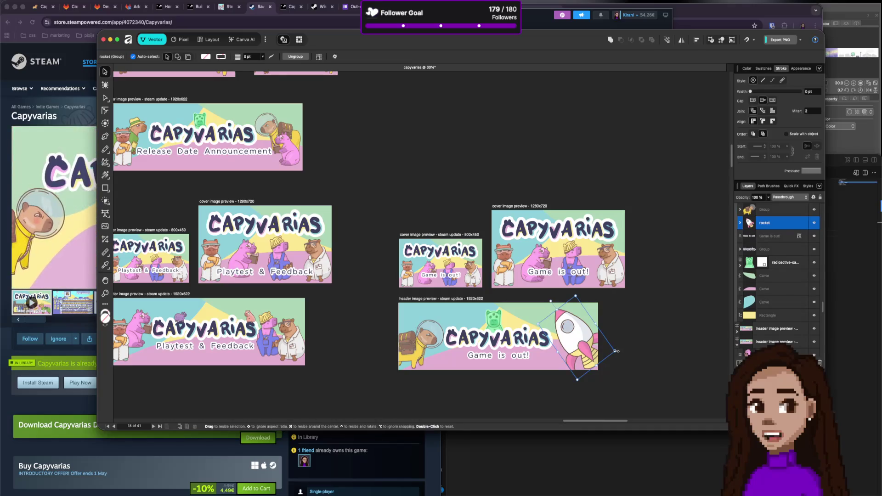
Turn the rocket fully upright and move it off the header onto empty canvas.
{"action": "left_click_drag", "start_coordinate": [616, 352], "coordinate": [611, 365]}
{"action": "mouse_move", "coordinate": [563, 342]}
{"action": "left_mouse_down"}
{"action": "mouse_move", "coordinate": [689, 365]}
{"action": "mouse_move", "coordinate": [664, 346]}
{"action": "left_mouse_up"}
{"action": "left_click", "coordinate": [331, 168]}
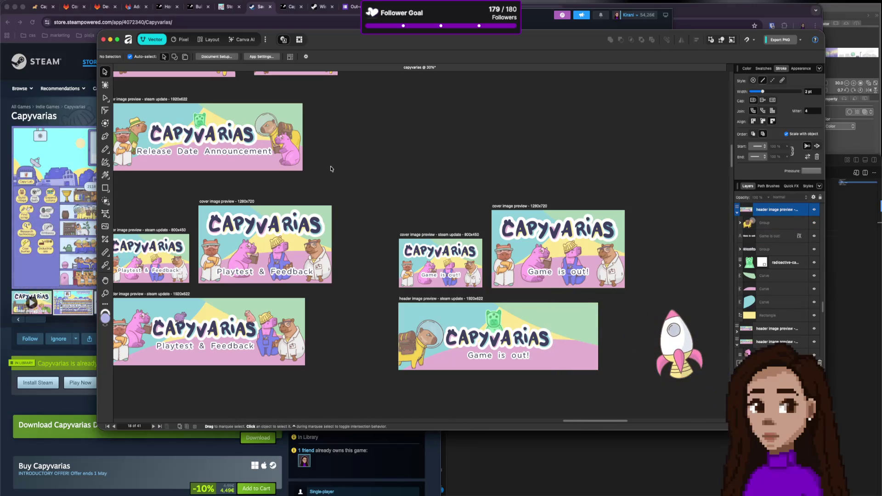
{"action": "left_click", "coordinate": [140, 130]}
{"action": "left_click_drag", "start_coordinate": [313, 237], "coordinate": [592, 336]}
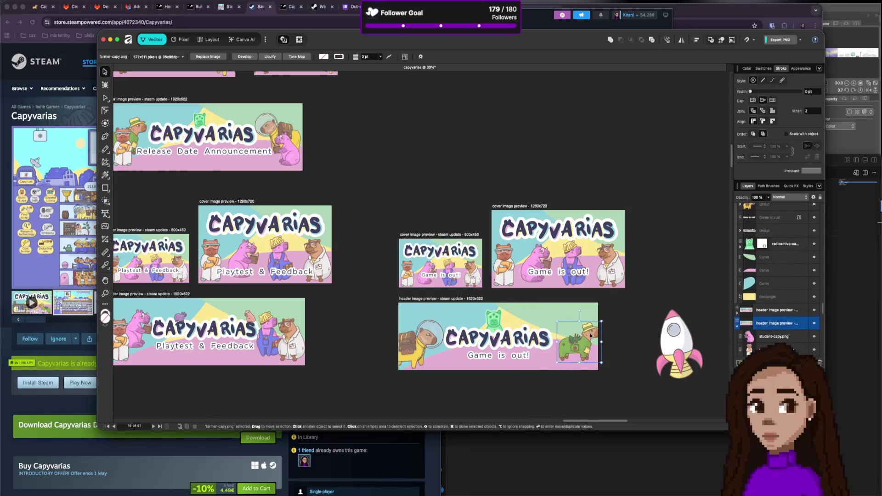
{"action": "left_click", "coordinate": [683, 40]}
{"action": "left_click", "coordinate": [697, 51]}
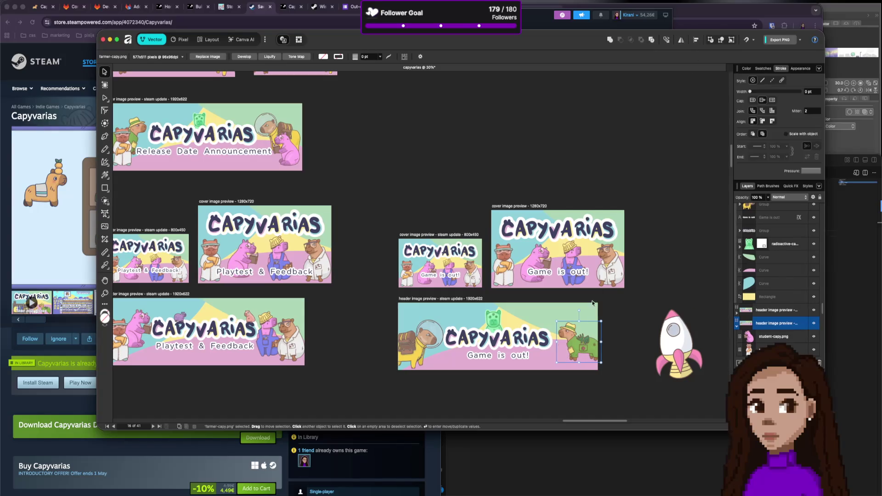
{"action": "left_click_drag", "start_coordinate": [581, 352], "coordinate": [575, 354]}
{"action": "left_click_drag", "start_coordinate": [595, 325], "coordinate": [607, 314]}
{"action": "left_click_drag", "start_coordinate": [585, 347], "coordinate": [586, 353]}
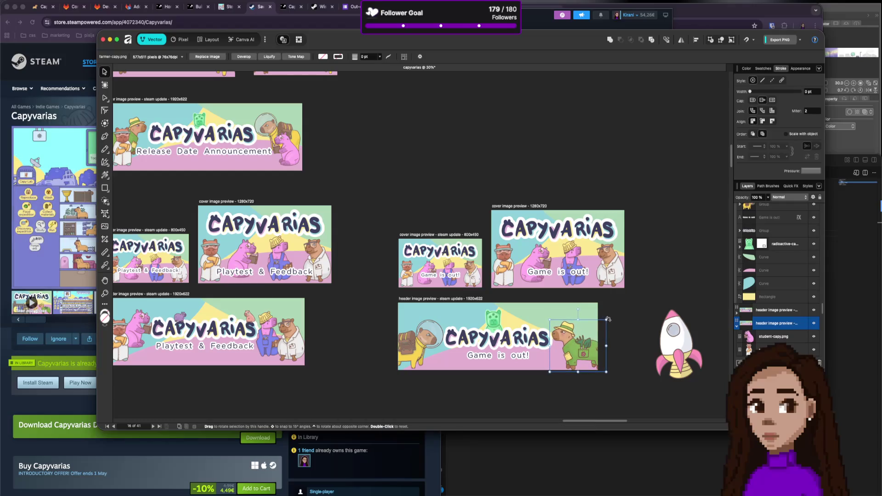
{"action": "left_click_drag", "start_coordinate": [608, 319], "coordinate": [589, 352]}
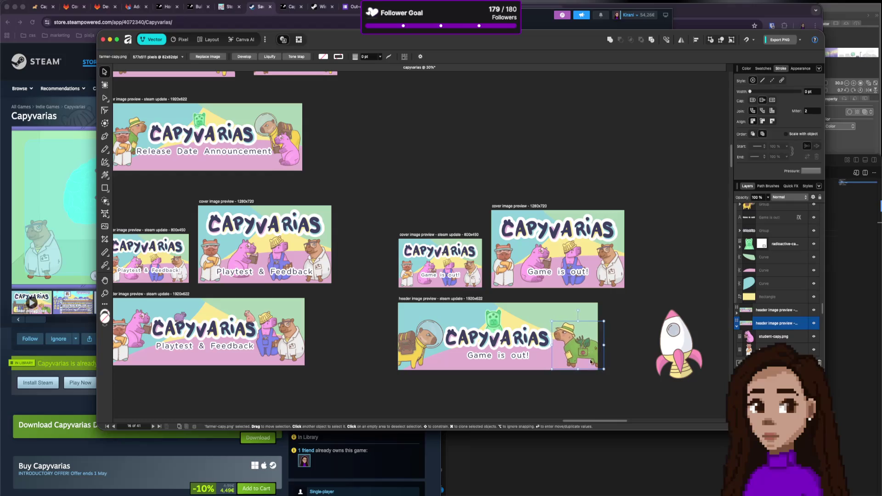
{"action": "left_click", "coordinate": [606, 385]}
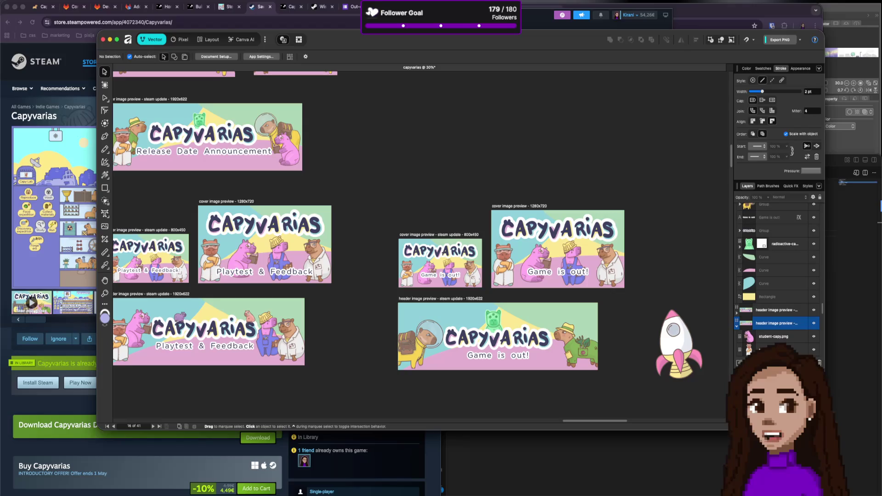
Bring the Capyvarias store page forward and select the 24 Apr, 2026 release date.
{"action": "left_click", "coordinate": [87, 107]}
{"action": "left_click_drag", "start_coordinate": [371, 249], "coordinate": [338, 252]}
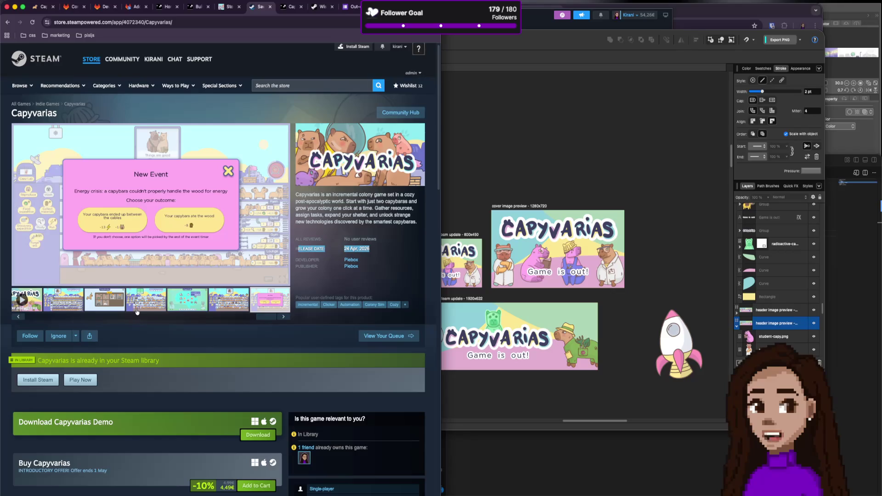
{"action": "scroll", "coordinate": [141, 305], "scroll_direction": "down", "scroll_amount": 5}
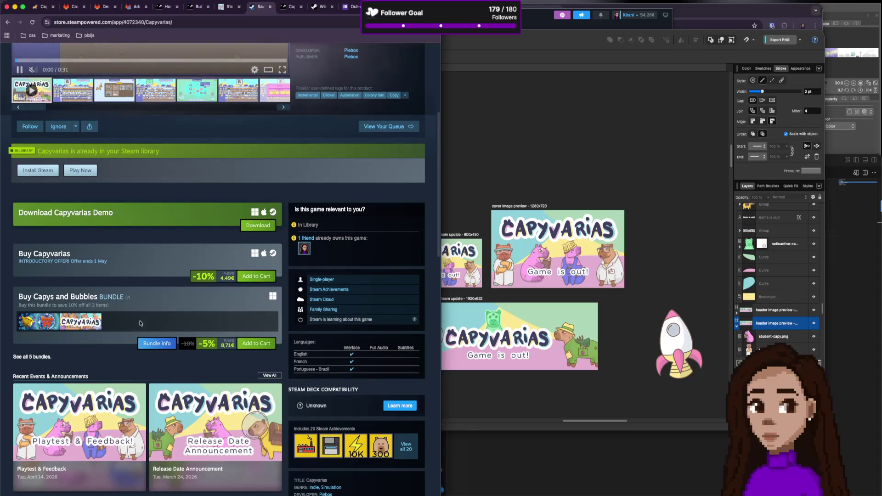
Open 'See all 5 bundles' and scroll through the Capyvarias bundle list.
{"action": "left_click", "coordinate": [46, 356]}
{"action": "scroll", "coordinate": [236, 271], "scroll_direction": "down", "scroll_amount": 1}
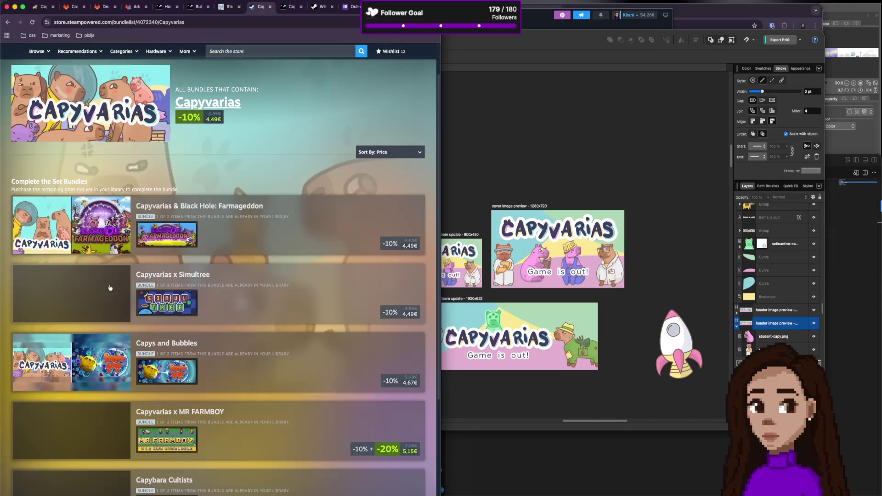
{"action": "scroll", "coordinate": [236, 271], "scroll_direction": "down", "scroll_amount": 2}
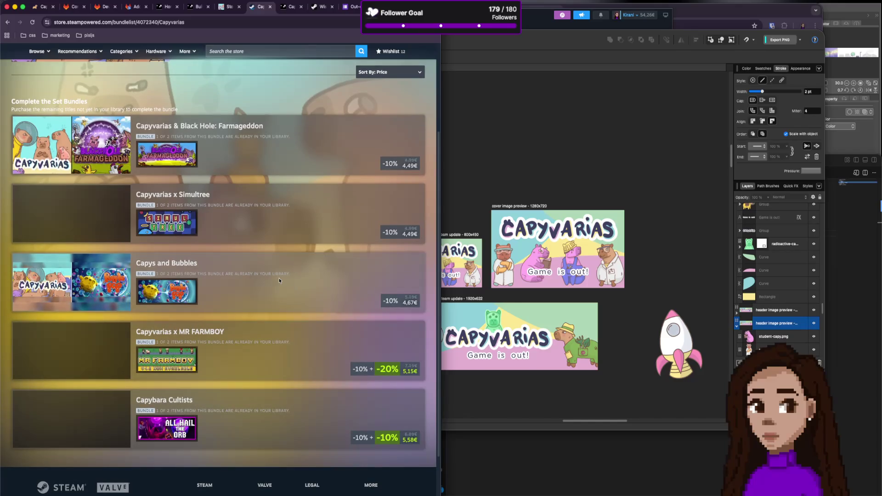
{"action": "scroll", "coordinate": [280, 278], "scroll_direction": "up", "scroll_amount": 1}
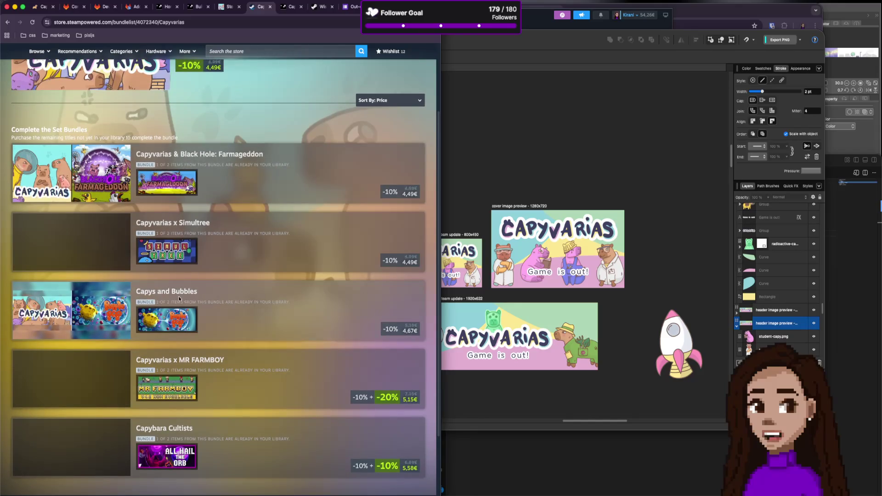
{"action": "mouse_move", "coordinate": [163, 322]}
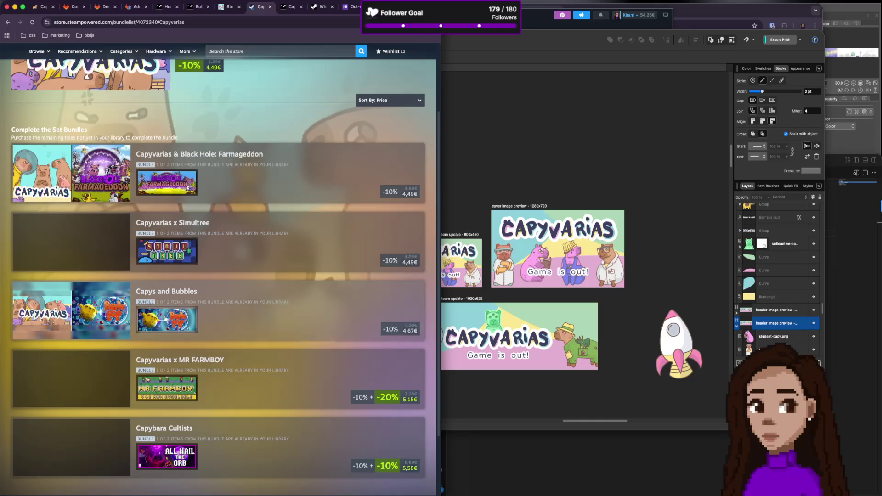
{"action": "scroll", "coordinate": [199, 324], "scroll_direction": "down", "scroll_amount": 1}
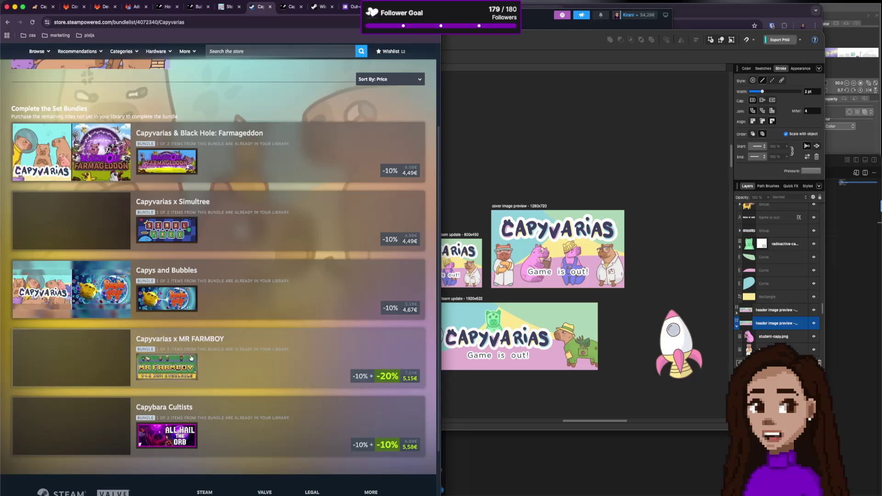
{"action": "scroll", "coordinate": [190, 349], "scroll_direction": "down", "scroll_amount": 3}
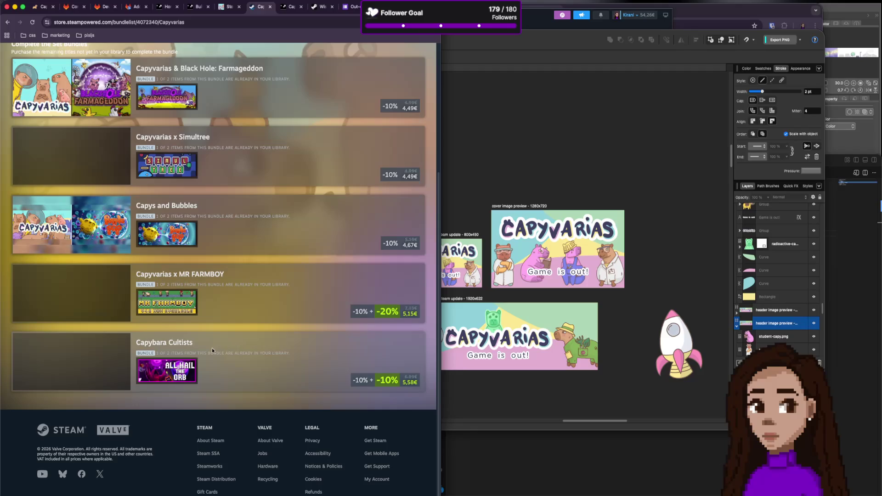
{"action": "scroll", "coordinate": [228, 158], "scroll_direction": "up", "scroll_amount": 8}
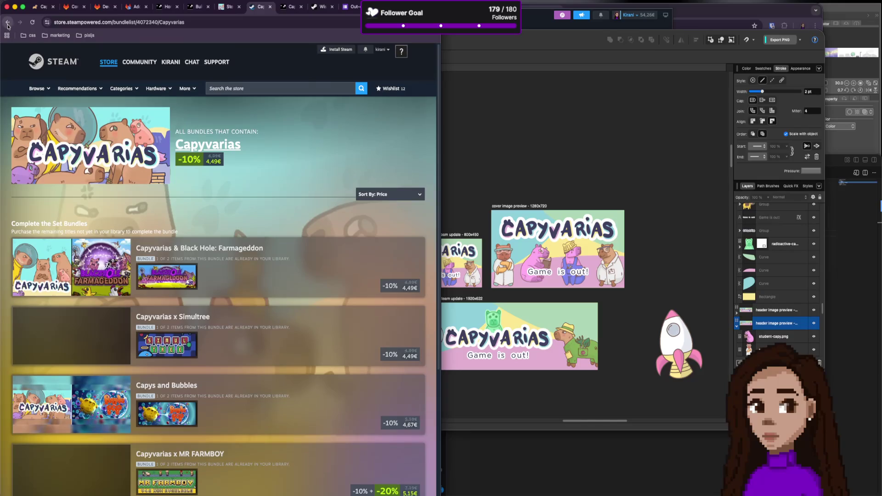
Go back to the store page, then bring the Affinity design to the front.
{"action": "left_click", "coordinate": [7, 23]}
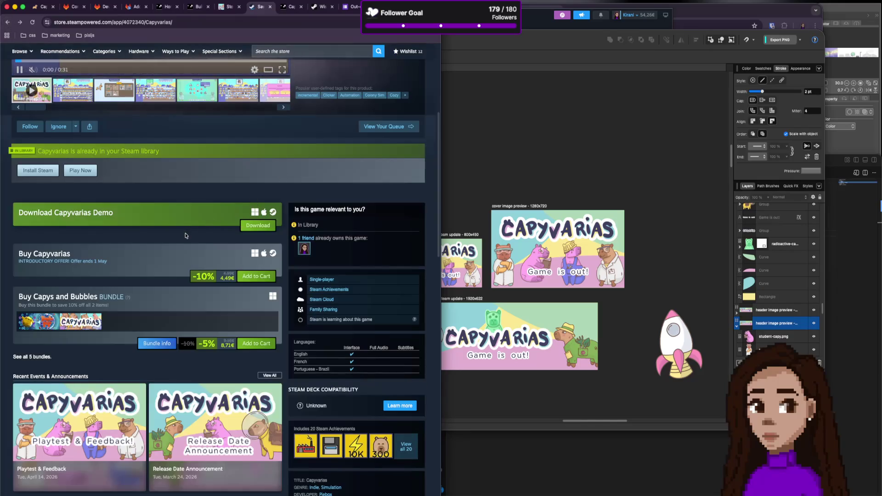
{"action": "scroll", "coordinate": [185, 235], "scroll_direction": "up", "scroll_amount": 3}
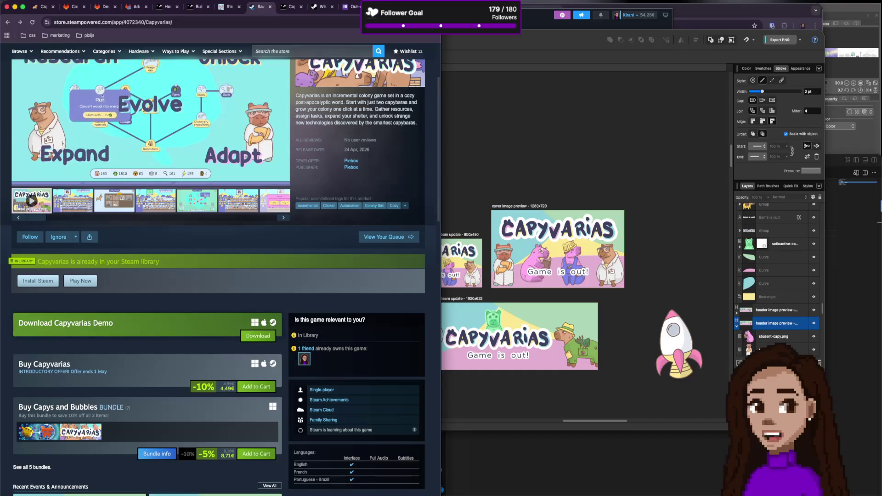
{"action": "left_click", "coordinate": [555, 156]}
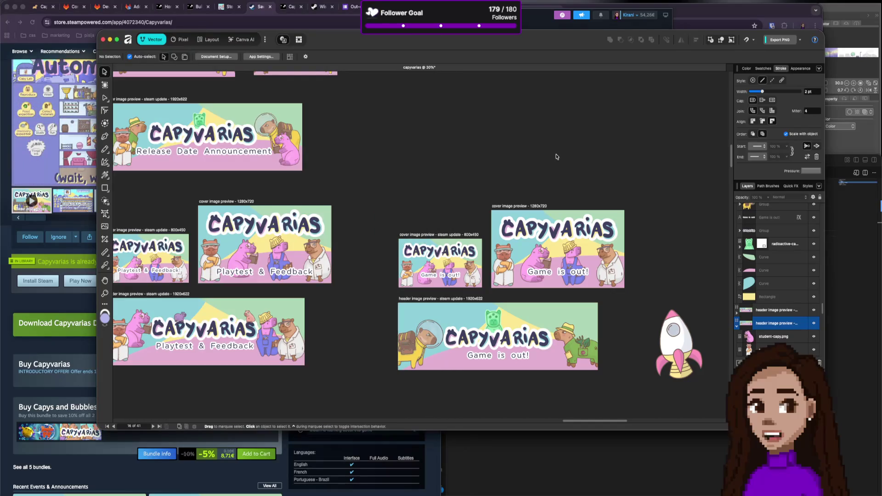
Select the CAPYVARIAS title group in the header and drill into its 'Game is out!' text.
{"action": "left_click", "coordinate": [486, 341]}
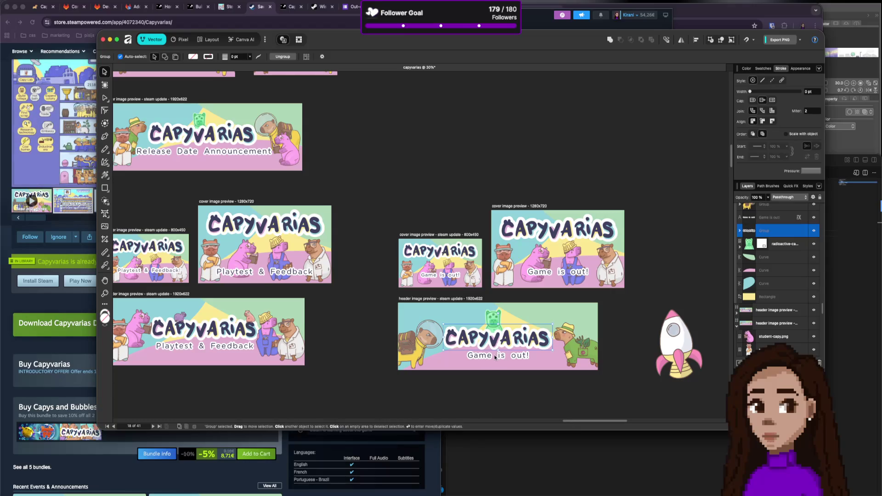
{"action": "double_click", "coordinate": [485, 361]}
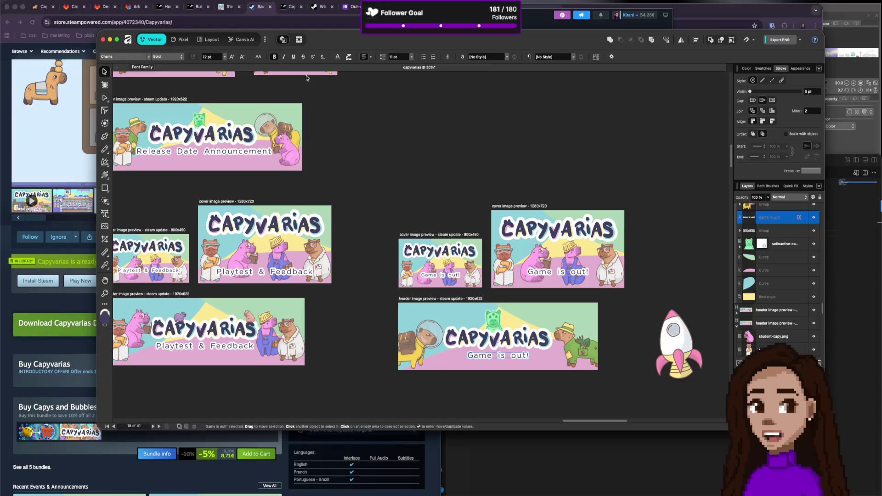
Move the Affinity design window up and to the left.
{"action": "scroll", "coordinate": [168, 124], "scroll_direction": "down", "scroll_amount": 1}
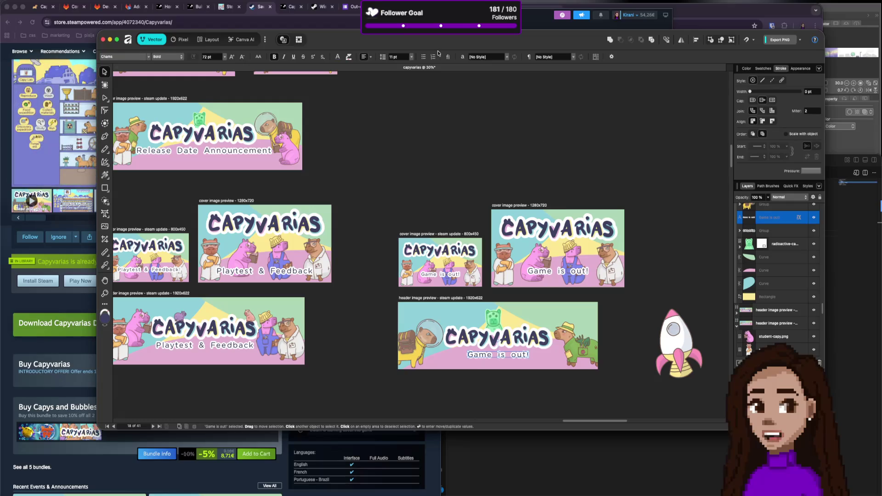
{"action": "left_click_drag", "start_coordinate": [454, 43], "coordinate": [446, 22]}
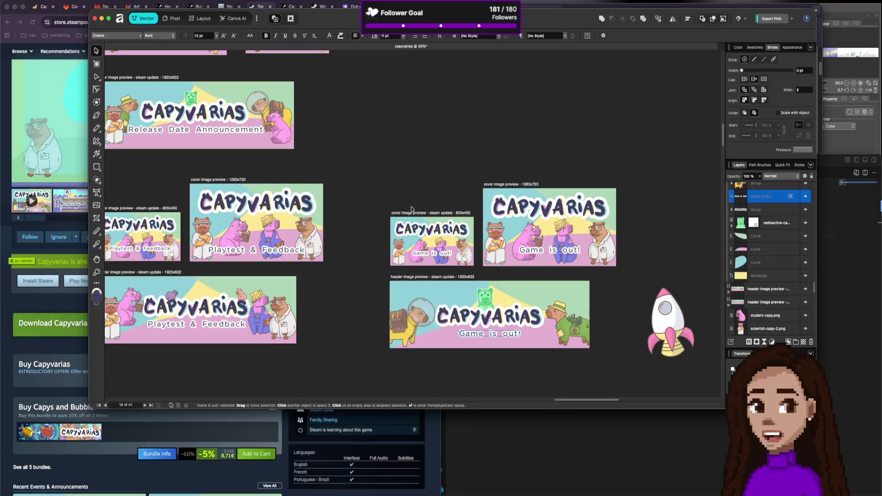
{"action": "scroll", "coordinate": [354, 188], "scroll_direction": "down", "scroll_amount": 5}
{"action": "scroll", "coordinate": [303, 174], "scroll_direction": "left", "scroll_amount": 5}
{"action": "scroll", "coordinate": [303, 174], "scroll_direction": "up", "scroll_amount": 2}
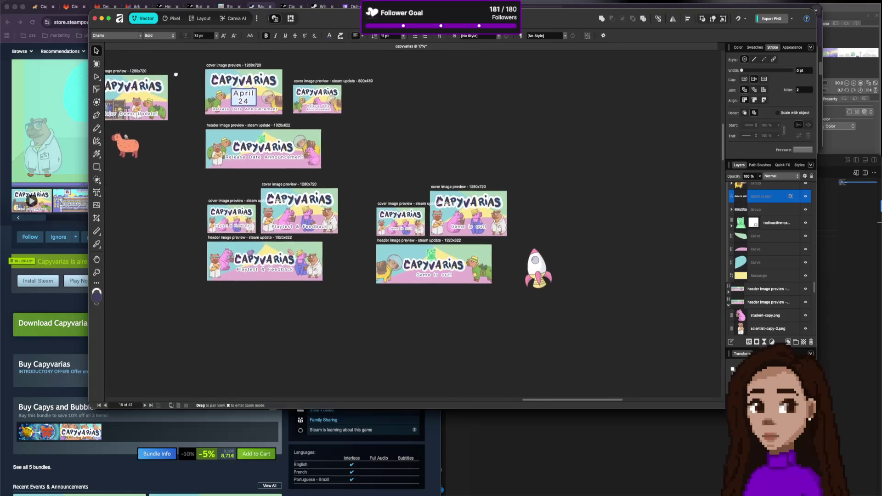
{"action": "mouse_move", "coordinate": [297, 170]}
{"action": "left_mouse_down"}
{"action": "mouse_move", "coordinate": [422, 157]}
{"action": "mouse_move", "coordinate": [248, 111]}
{"action": "left_mouse_up"}
{"action": "scroll", "coordinate": [254, 186], "scroll_direction": "down", "scroll_amount": 5}
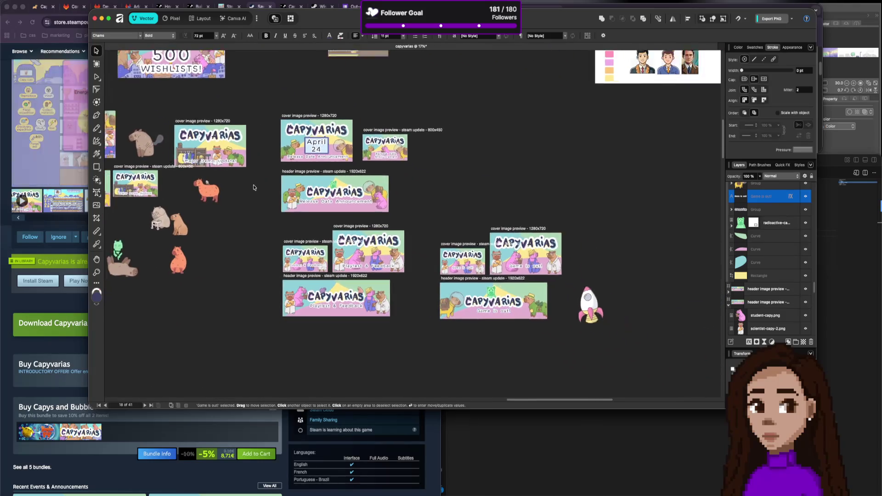
{"action": "scroll", "coordinate": [254, 186], "scroll_direction": "down", "scroll_amount": 2}
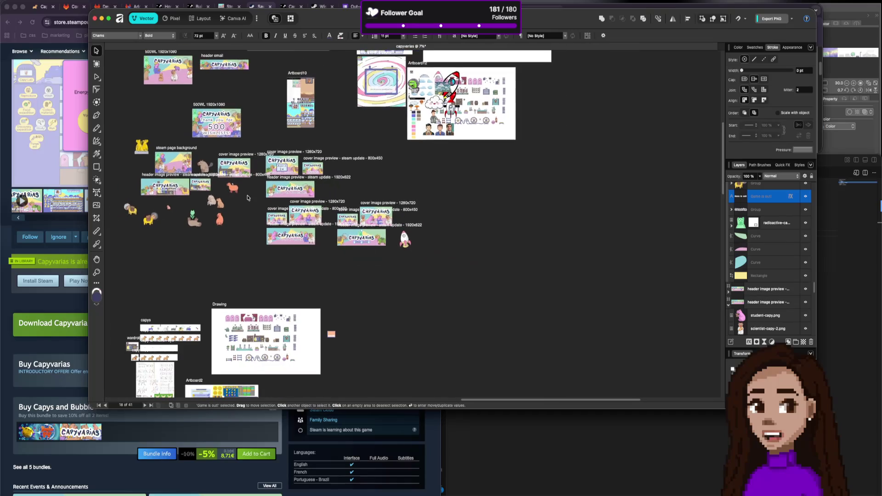
{"action": "scroll", "coordinate": [254, 187], "scroll_direction": "down", "scroll_amount": 3}
{"action": "mouse_move", "coordinate": [219, 229]}
{"action": "left_mouse_down"}
{"action": "mouse_move", "coordinate": [408, 223]}
{"action": "mouse_move", "coordinate": [368, 223]}
{"action": "left_mouse_up"}
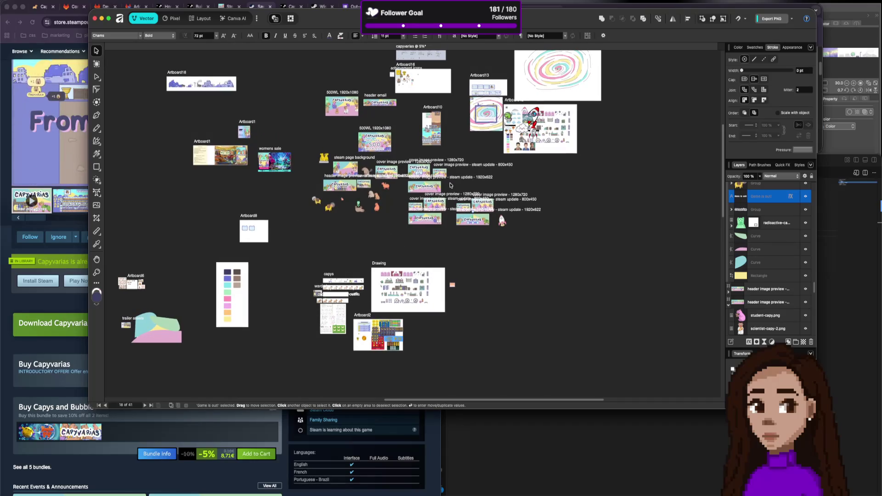
{"action": "scroll", "coordinate": [457, 188], "scroll_direction": "up", "scroll_amount": 6}
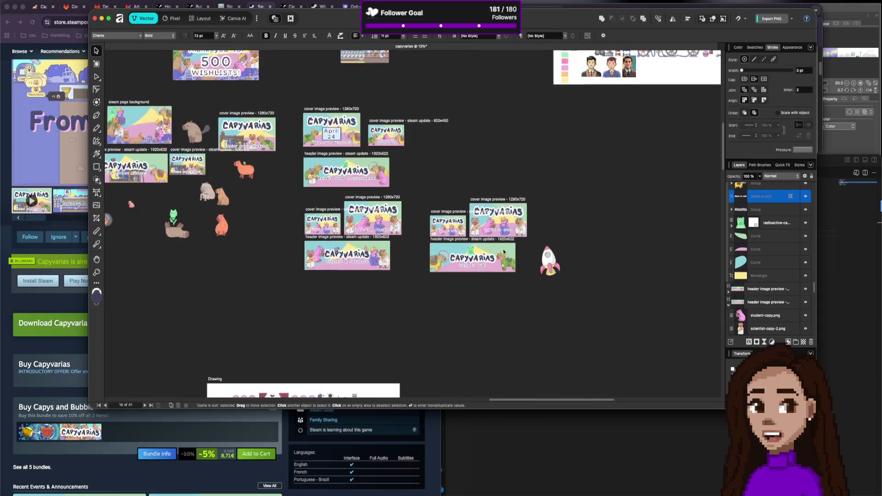
{"action": "scroll", "coordinate": [330, 193], "scroll_direction": "up", "scroll_amount": 2}
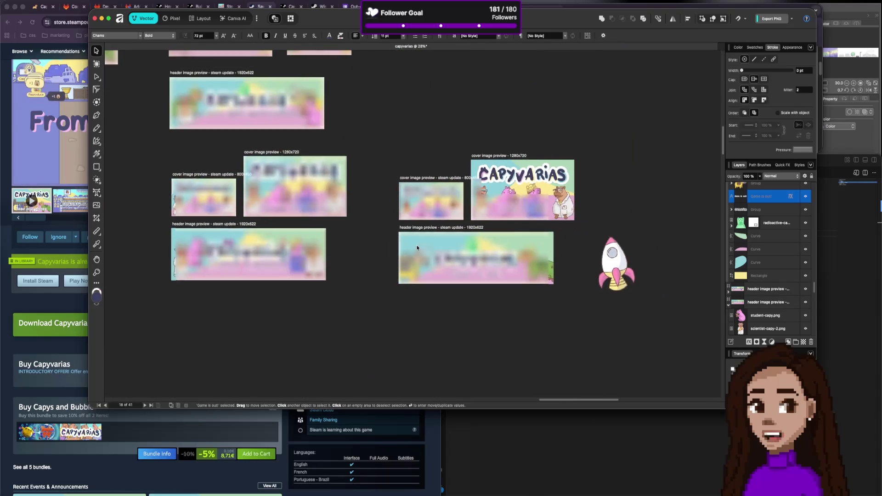
{"action": "mouse_move", "coordinate": [412, 89]}
{"action": "left_mouse_down"}
{"action": "mouse_move", "coordinate": [525, 213]}
{"action": "mouse_move", "coordinate": [538, 136]}
{"action": "left_mouse_up"}
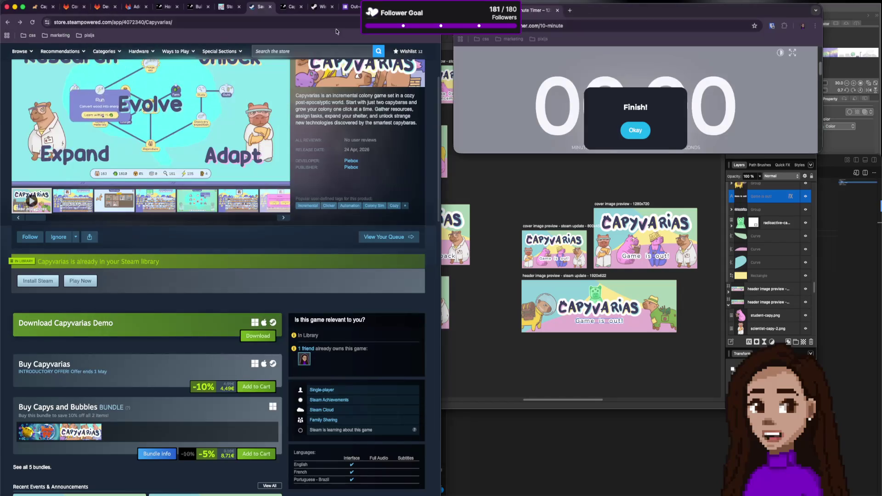
Open the Steamworks applications list in a new tab and switch to it.
{"action": "left_click", "coordinate": [197, 6]}
{"action": "mouse_move", "coordinate": [228, 98]}
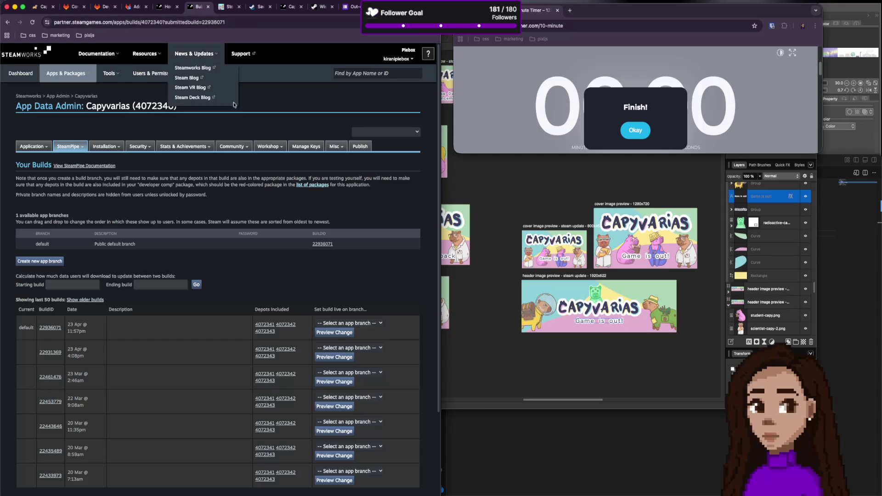
{"action": "left_click", "coordinate": [58, 96], "text": "super"}
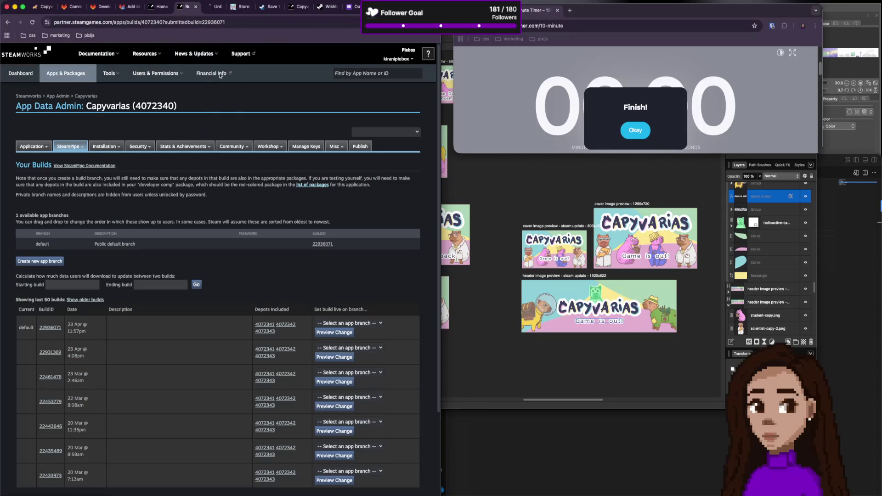
{"action": "key", "text": "ctrl+Tab"}
{"action": "scroll", "coordinate": [162, 294], "scroll_direction": "down", "scroll_amount": 3}
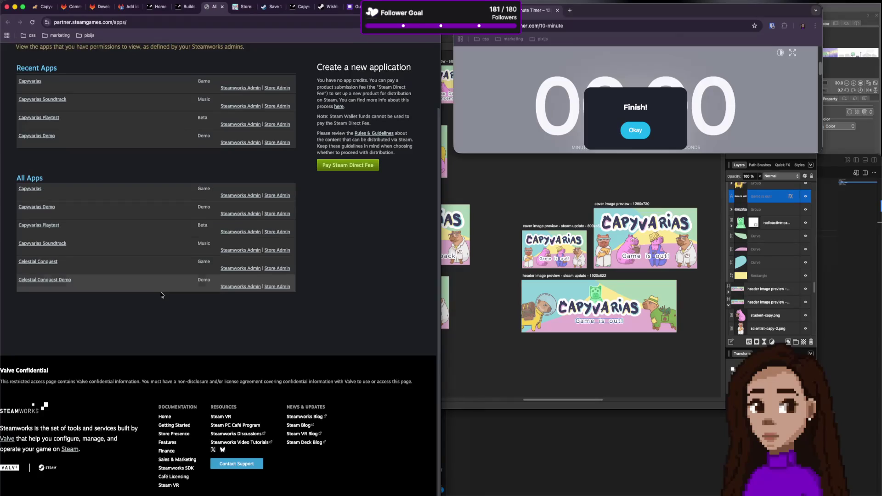
{"action": "scroll", "coordinate": [161, 292], "scroll_direction": "up", "scroll_amount": 3}
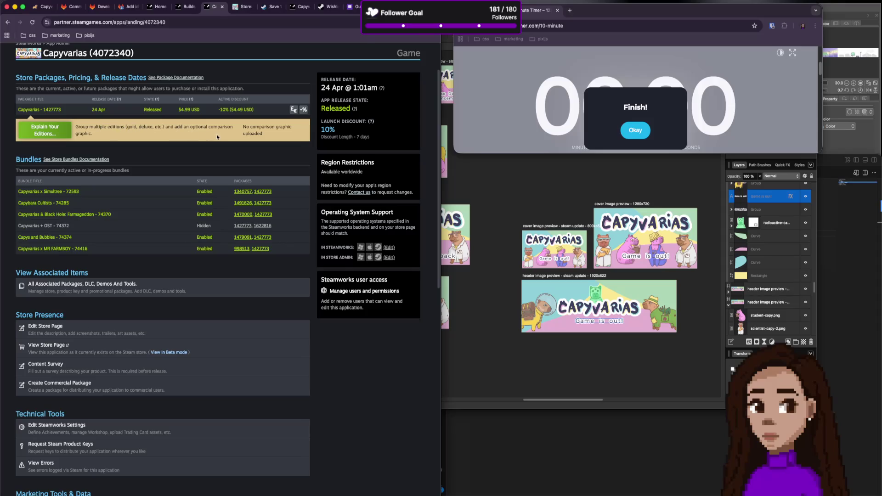
Scroll to Community & Moderation and open Post/Manage Events & Announcements.
{"action": "scroll", "coordinate": [81, 233], "scroll_direction": "down", "scroll_amount": 5}
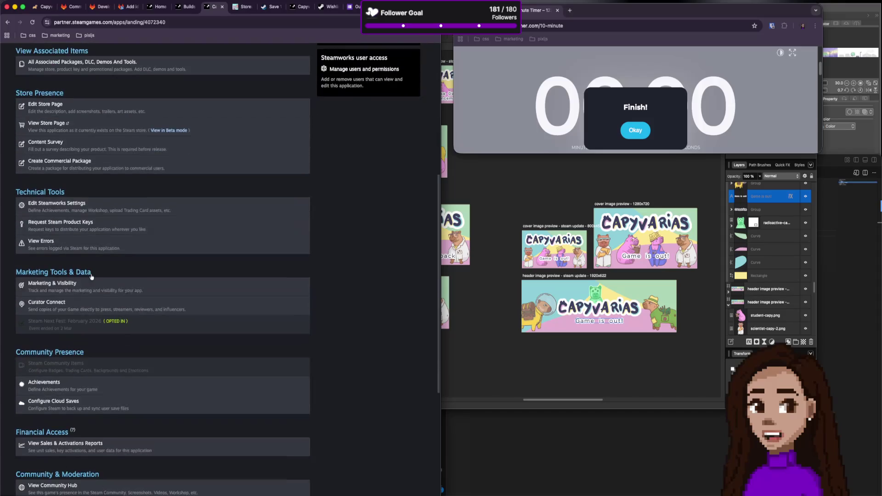
{"action": "scroll", "coordinate": [95, 322], "scroll_direction": "down", "scroll_amount": 2}
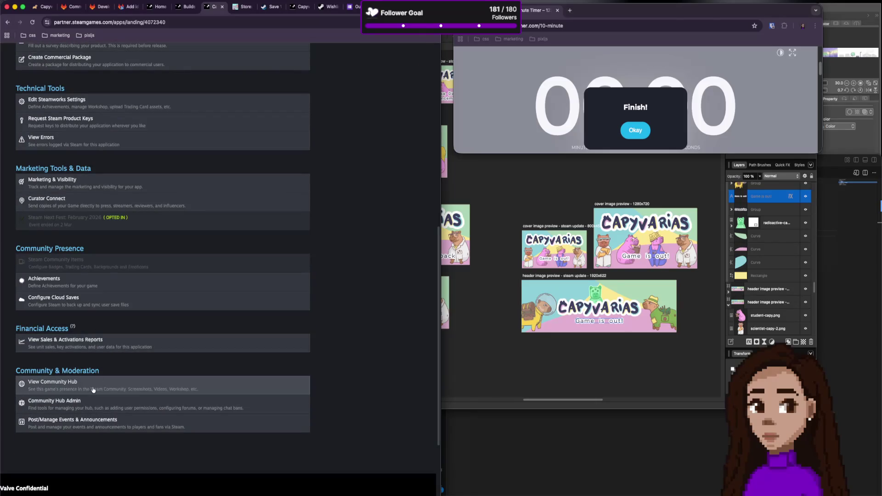
{"action": "left_click", "coordinate": [94, 423]}
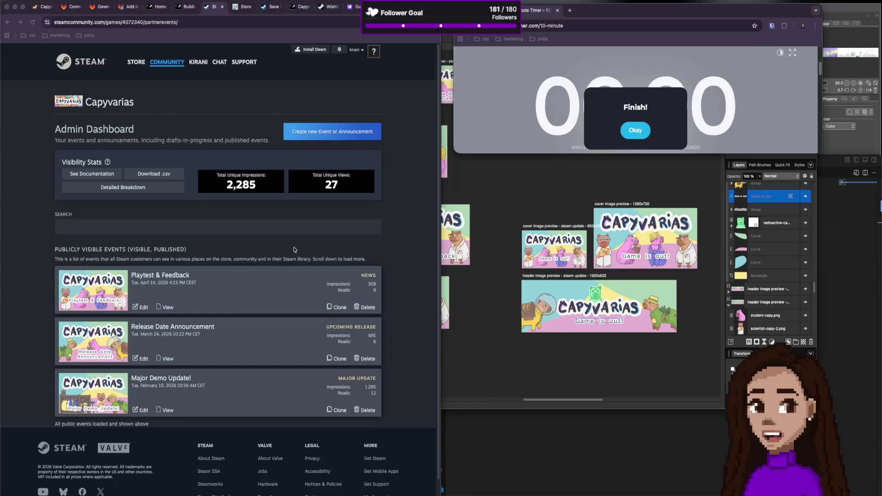
Open the Playtest & Feedback event for editing.
{"action": "left_click", "coordinate": [137, 307]}
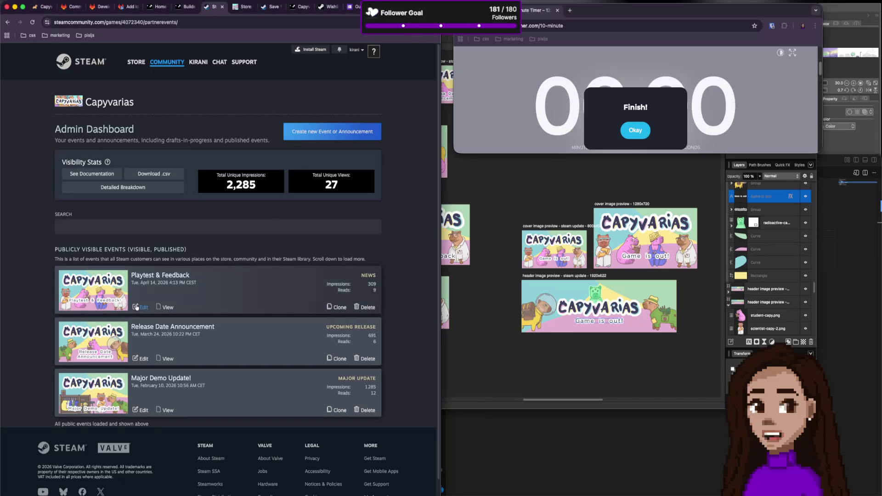
{"action": "left_click", "coordinate": [136, 307]}
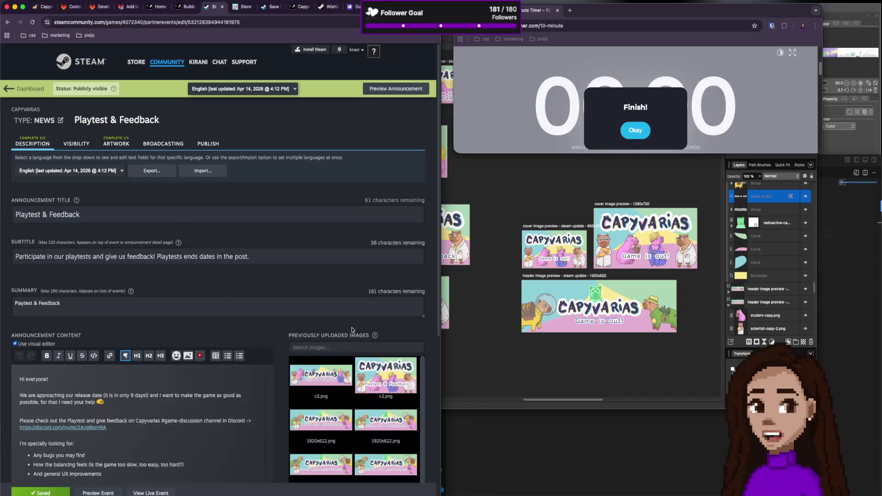
{"action": "scroll", "coordinate": [319, 343], "scroll_direction": "down", "scroll_amount": 3}
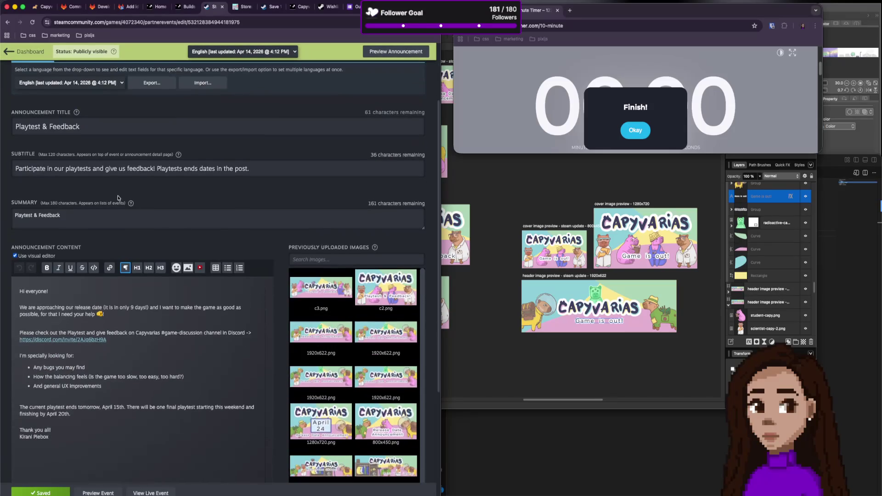
{"action": "scroll", "coordinate": [120, 197], "scroll_direction": "up", "scroll_amount": 3}
Review the event's cover and header images on the Artwork tab.
{"action": "left_click", "coordinate": [116, 110]}
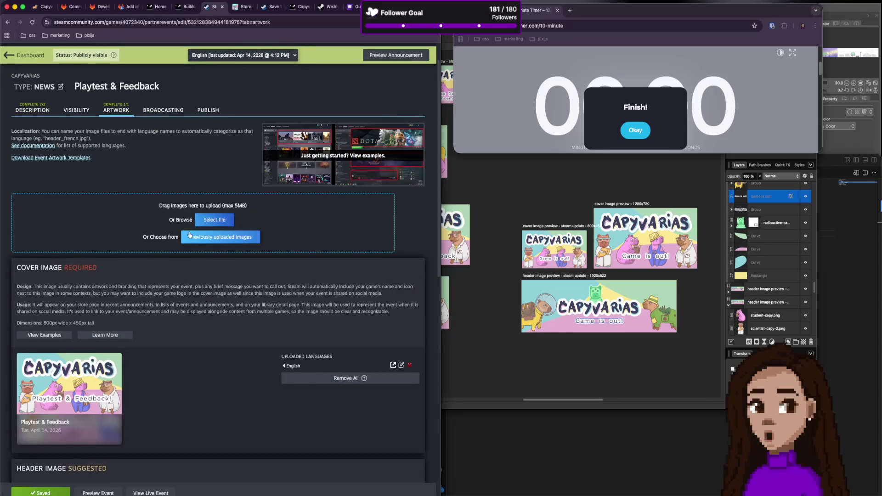
{"action": "scroll", "coordinate": [147, 343], "scroll_direction": "down", "scroll_amount": 2}
{"action": "scroll", "coordinate": [98, 208], "scroll_direction": "up", "scroll_amount": 2}
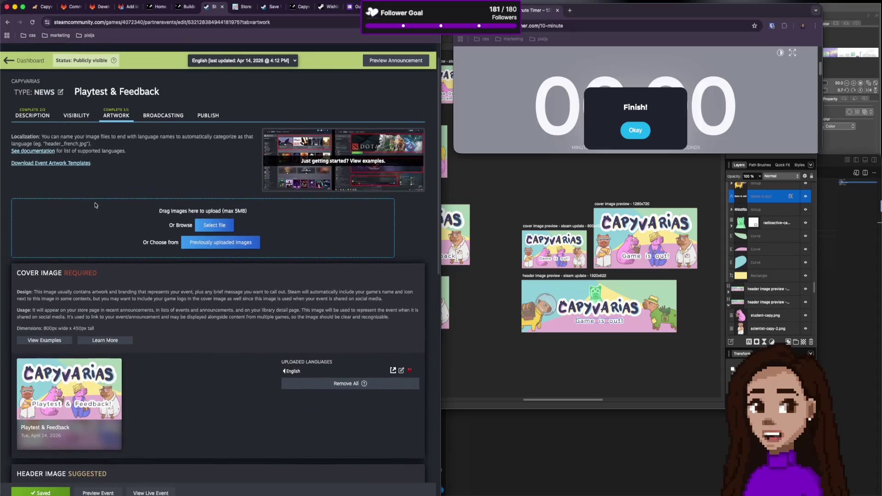
{"action": "scroll", "coordinate": [129, 299], "scroll_direction": "down", "scroll_amount": 6}
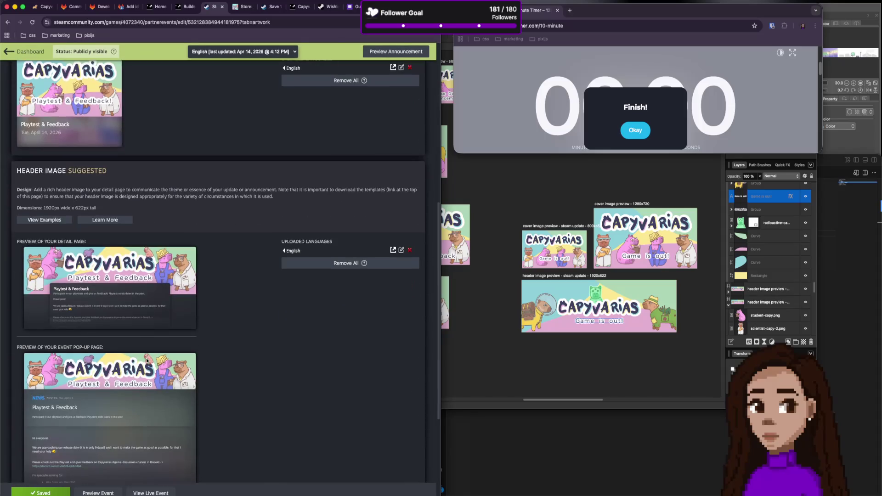
{"action": "scroll", "coordinate": [146, 360], "scroll_direction": "down", "scroll_amount": 5}
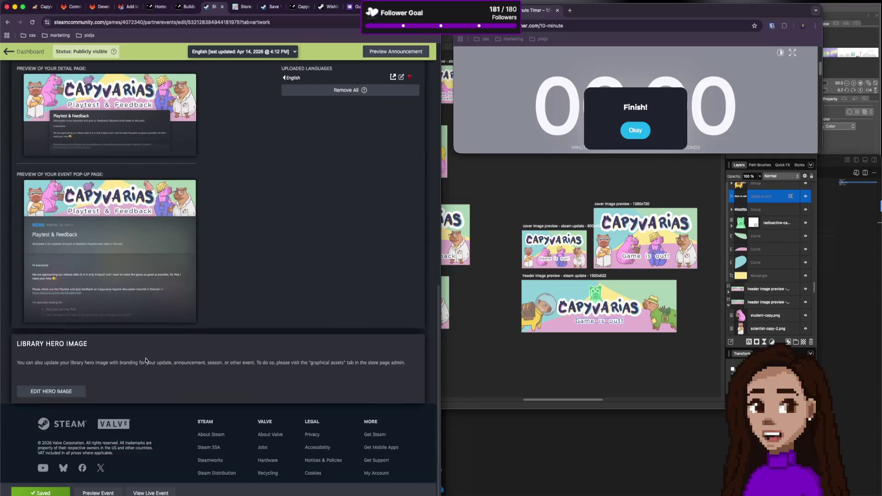
{"action": "scroll", "coordinate": [146, 361], "scroll_direction": "up", "scroll_amount": 8}
{"action": "scroll", "coordinate": [146, 361], "scroll_direction": "up", "scroll_amount": 3}
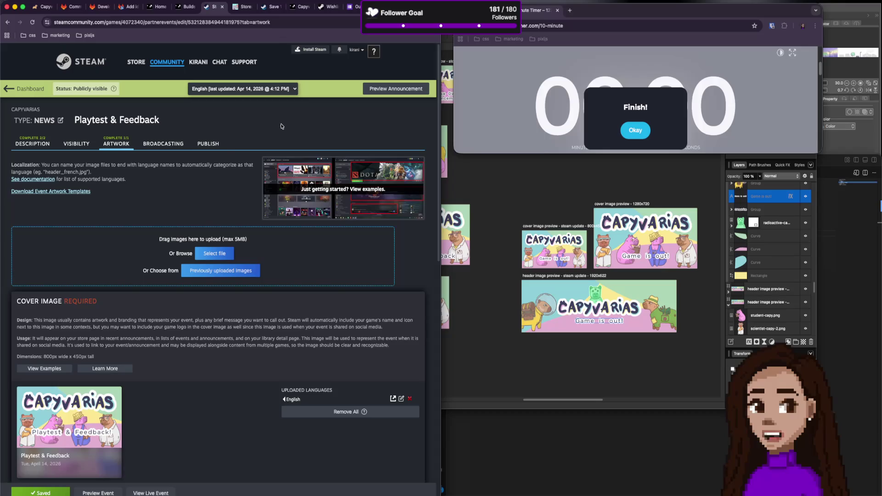
Return to the events Dashboard and switch back to the Affinity design.
{"action": "left_click", "coordinate": [30, 89]}
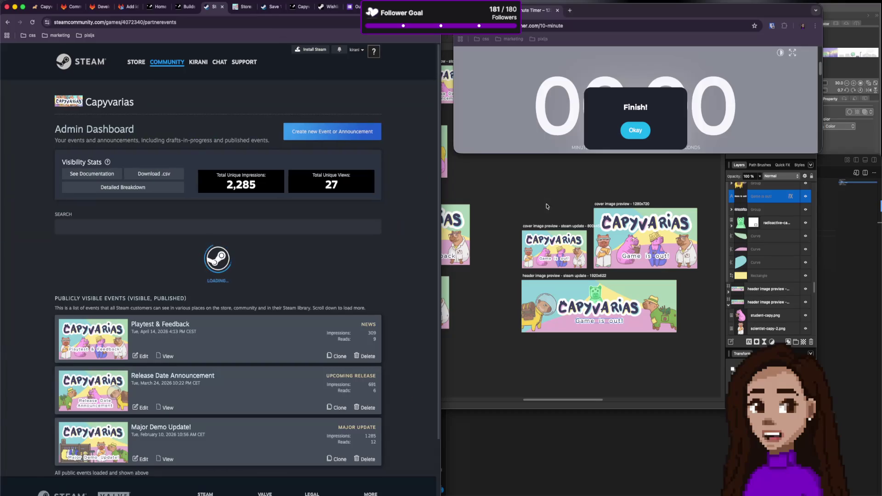
{"action": "left_click", "coordinate": [594, 201]}
{"action": "scroll", "coordinate": [662, 170], "scroll_direction": "right", "scroll_amount": 6}
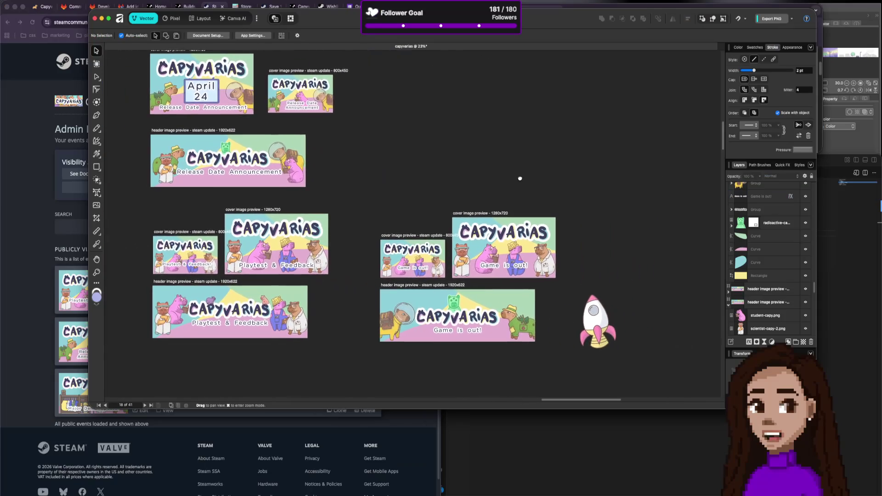
Place the rocket on the header, tilt it, and layer it behind the Game is out title.
{"action": "left_click_drag", "start_coordinate": [592, 320], "coordinate": [388, 319]}
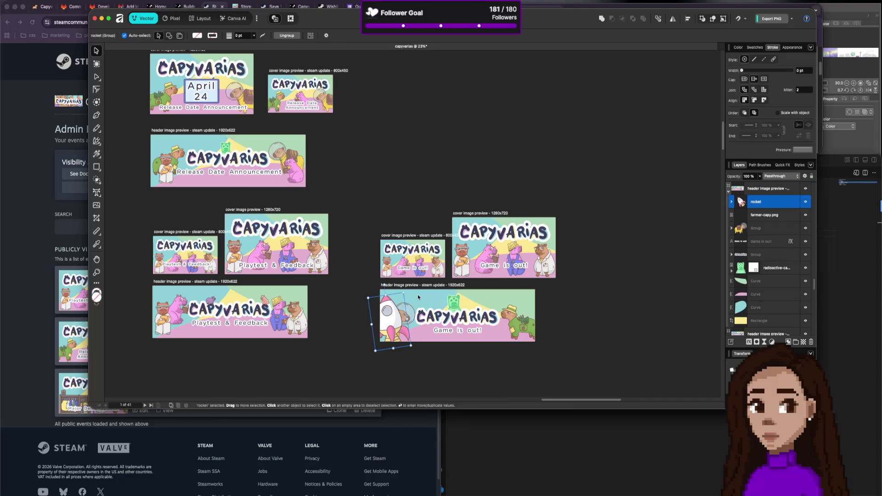
{"action": "left_click_drag", "start_coordinate": [418, 294], "coordinate": [419, 313]}
{"action": "left_click_drag", "start_coordinate": [768, 204], "coordinate": [775, 232]}
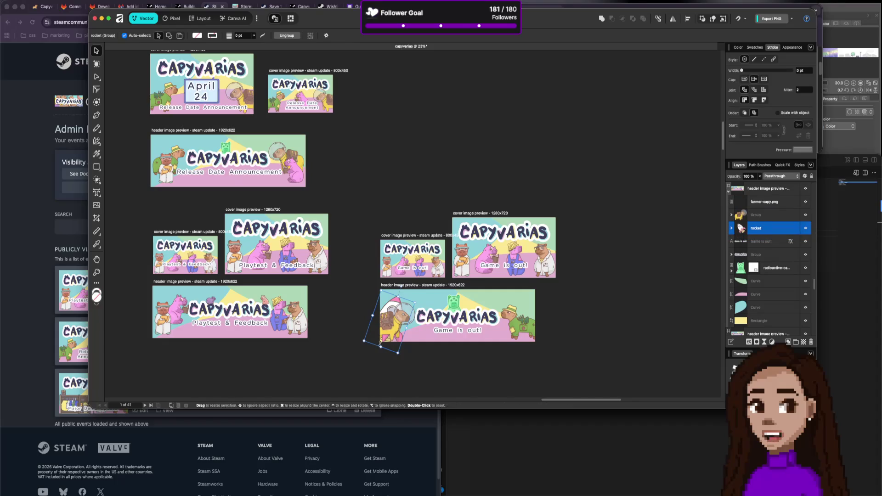
{"action": "mouse_move", "coordinate": [401, 300]}
{"action": "left_mouse_down"}
{"action": "mouse_move", "coordinate": [402, 288]}
{"action": "mouse_move", "coordinate": [382, 280]}
{"action": "mouse_move", "coordinate": [393, 287]}
{"action": "mouse_move", "coordinate": [386, 295]}
{"action": "mouse_move", "coordinate": [391, 282]}
{"action": "mouse_move", "coordinate": [416, 307]}
{"action": "left_mouse_up"}
{"action": "left_click_drag", "start_coordinate": [765, 236], "coordinate": [761, 254]}
Rotate the rocket to about -29° and move it off the header onto empty canvas.
{"action": "mouse_move", "coordinate": [438, 299]}
{"action": "left_mouse_down"}
{"action": "mouse_move", "coordinate": [500, 310]}
{"action": "mouse_move", "coordinate": [423, 310]}
{"action": "mouse_move", "coordinate": [548, 312]}
{"action": "mouse_move", "coordinate": [501, 310]}
{"action": "mouse_move", "coordinate": [535, 298]}
{"action": "mouse_move", "coordinate": [517, 294]}
{"action": "mouse_move", "coordinate": [453, 316]}
{"action": "mouse_move", "coordinate": [410, 307]}
{"action": "mouse_move", "coordinate": [409, 323]}
{"action": "left_mouse_up"}
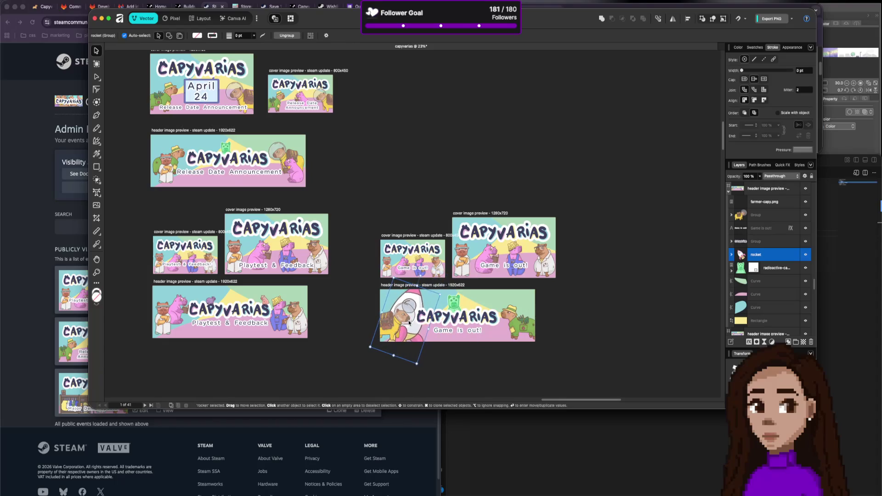
{"action": "mouse_move", "coordinate": [443, 294]}
{"action": "left_mouse_down"}
{"action": "mouse_move", "coordinate": [444, 301]}
{"action": "mouse_move", "coordinate": [439, 291]}
{"action": "mouse_move", "coordinate": [510, 308]}
{"action": "mouse_move", "coordinate": [439, 317]}
{"action": "mouse_move", "coordinate": [464, 308]}
{"action": "mouse_move", "coordinate": [463, 299]}
{"action": "mouse_move", "coordinate": [495, 304]}
{"action": "left_mouse_up"}
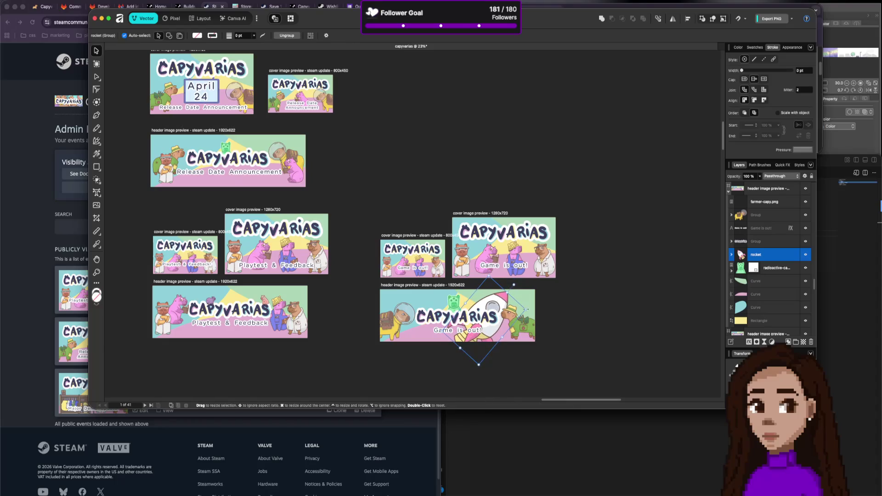
{"action": "left_click_drag", "start_coordinate": [505, 305], "coordinate": [646, 315]}
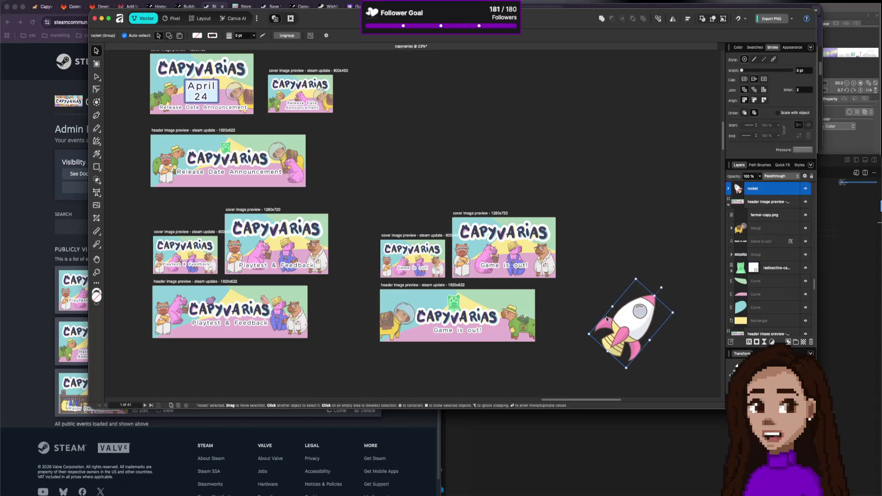
{"action": "left_click", "coordinate": [389, 272]}
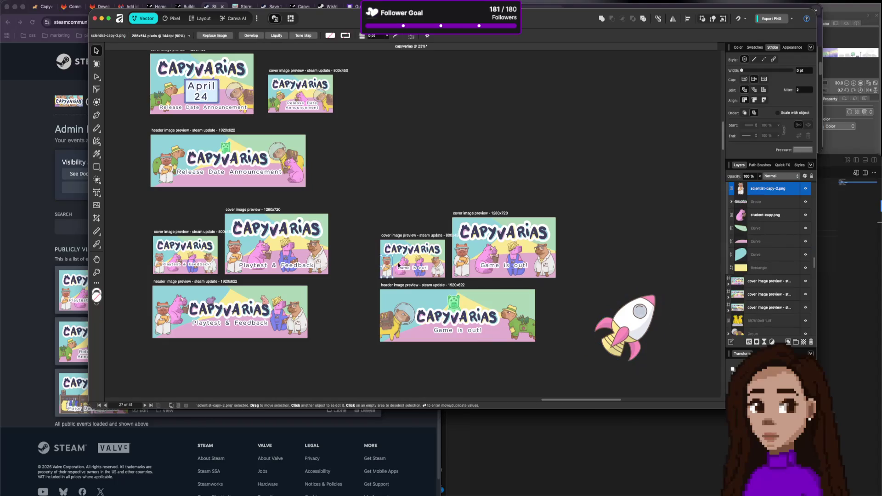
{"action": "left_click", "coordinate": [405, 263], "text": "shift"}
{"action": "left_click", "coordinate": [420, 266], "text": "shift"}
{"action": "left_click", "coordinate": [439, 266], "text": "shift"}
{"action": "left_click", "coordinate": [461, 258], "text": "shift"}
{"action": "left_click", "coordinate": [488, 257], "text": "shift"}
{"action": "left_click", "coordinate": [514, 258], "text": "shift"}
{"action": "left_click", "coordinate": [544, 257], "text": "shift"}
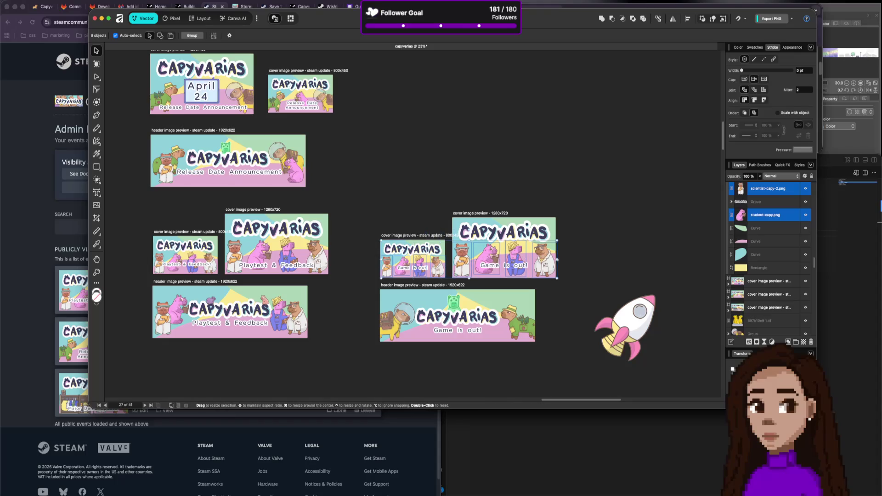
{"action": "key", "text": "Delete"}
{"action": "left_click", "coordinate": [517, 319]}
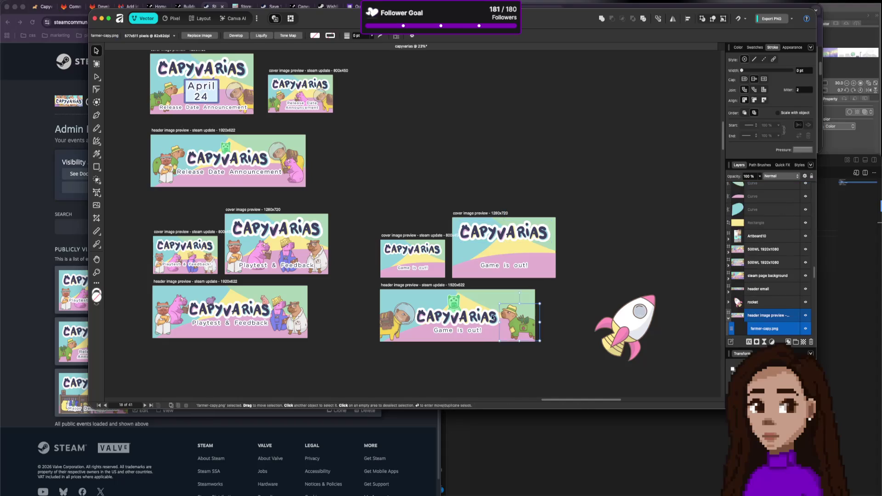
{"action": "left_click", "coordinate": [454, 302], "text": "shift"}
{"action": "left_click", "coordinate": [402, 317], "text": "shift"}
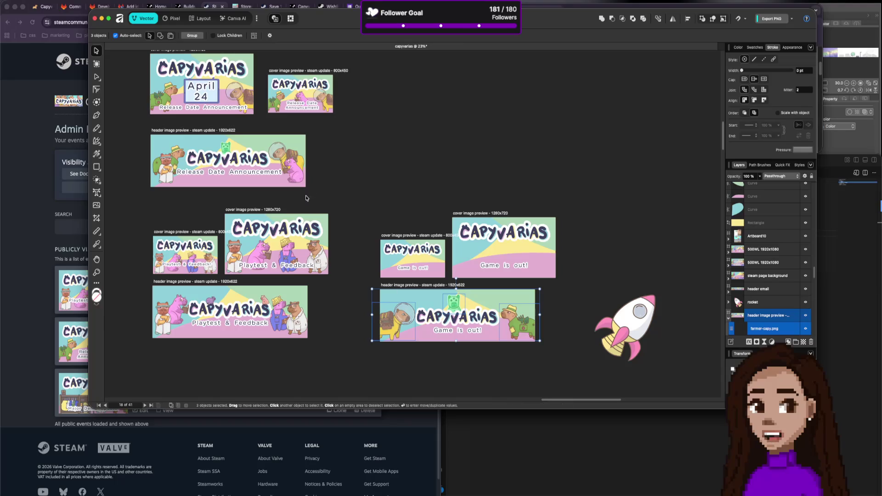
{"action": "left_click", "coordinate": [407, 317]}
{"action": "key", "text": "ctrl+g"}
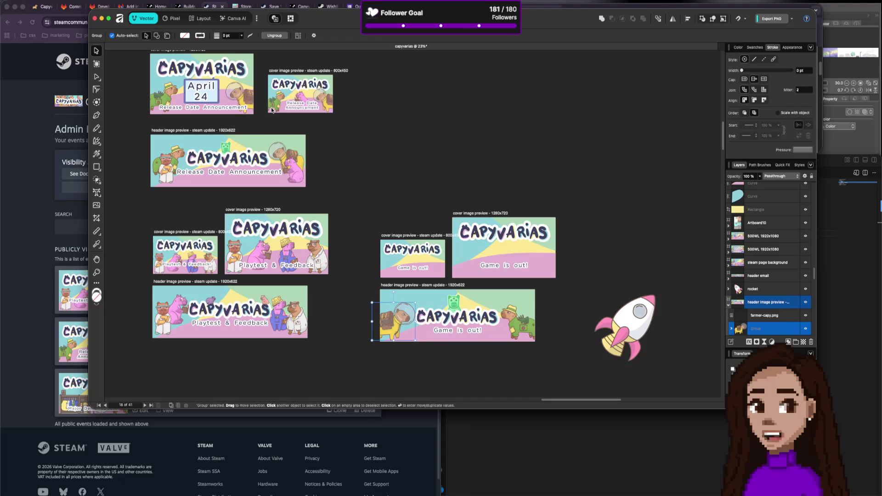
{"action": "left_click", "coordinate": [273, 111]}
{"action": "left_click", "coordinate": [328, 101], "text": "shift"}
{"action": "left_click_drag", "start_coordinate": [329, 102], "coordinate": [441, 267]}
{"action": "left_click", "coordinate": [688, 18]}
{"action": "left_click", "coordinate": [673, 19]}
{"action": "left_click", "coordinate": [693, 30]}
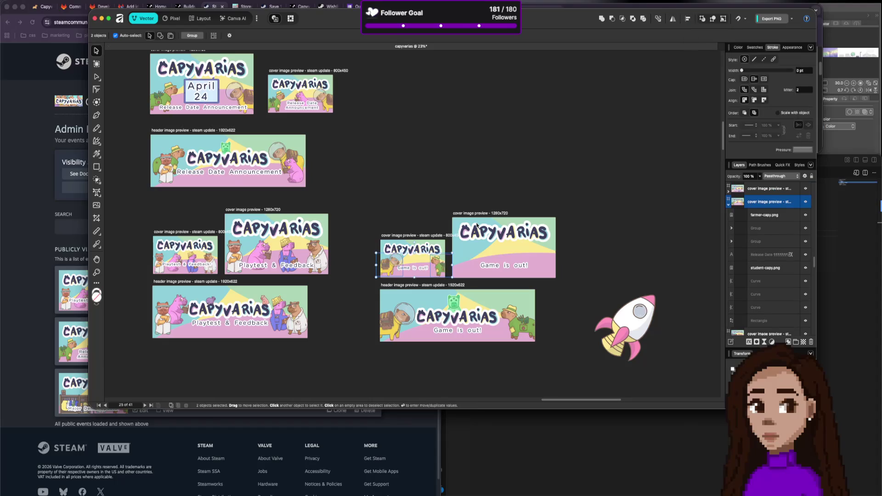
{"action": "key", "text": "shift+Left"}
{"action": "key", "text": "shift+Left"}
{"action": "key", "text": "shift+Left"}
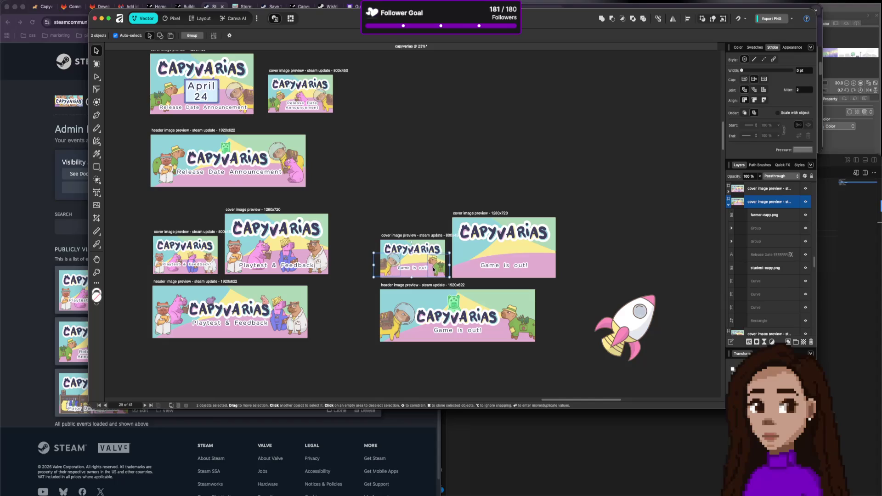
{"action": "key", "text": "shift+Left"}
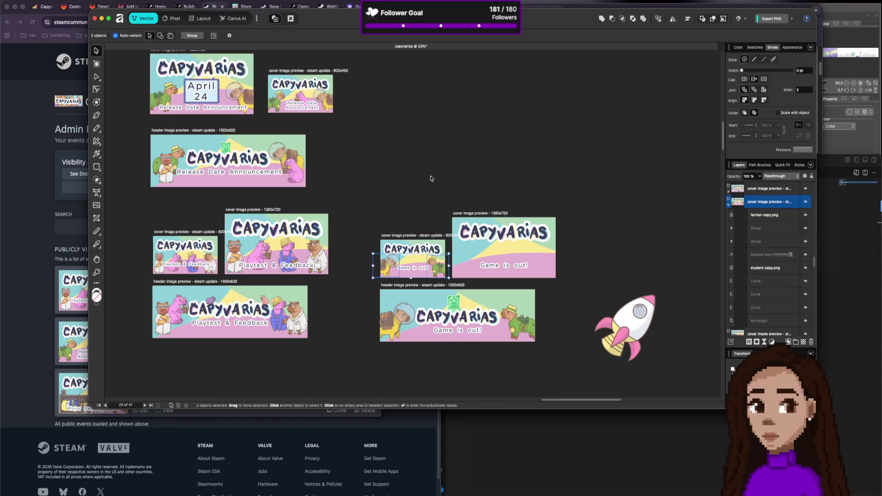
{"action": "key", "text": "Escape"}
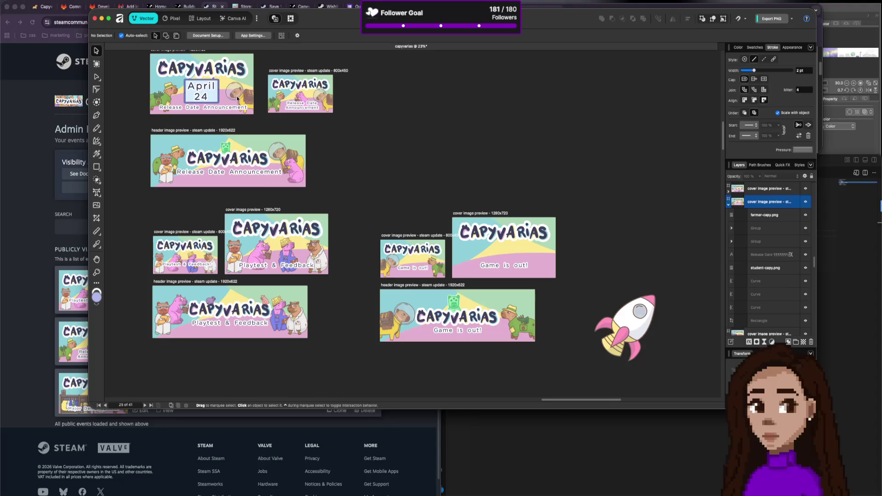
{"action": "left_click", "coordinate": [237, 98]}
{"action": "left_click", "coordinate": [146, 97], "text": "shift"}
{"action": "mouse_move", "coordinate": [146, 97]}
{"action": "left_mouse_down"}
{"action": "mouse_move", "coordinate": [405, 151]}
{"action": "mouse_move", "coordinate": [453, 252]}
{"action": "mouse_move", "coordinate": [465, 257]}
{"action": "left_mouse_up"}
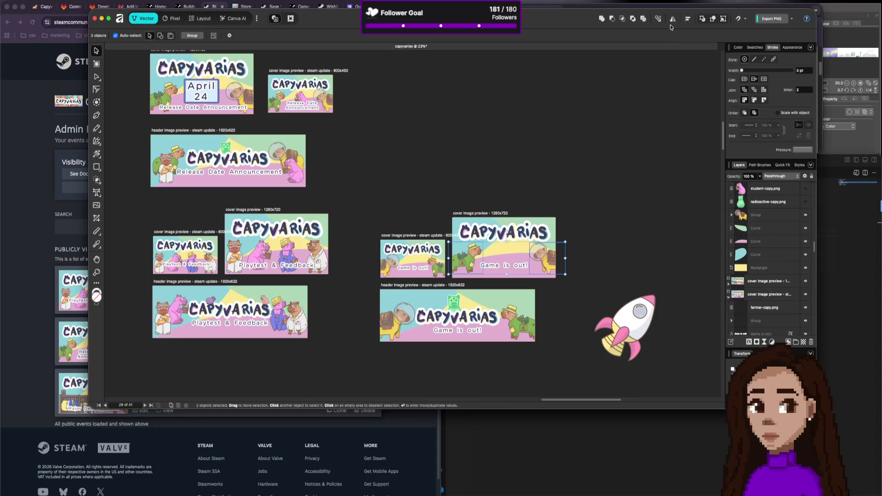
{"action": "left_click", "coordinate": [692, 21]}
{"action": "left_click", "coordinate": [692, 37]}
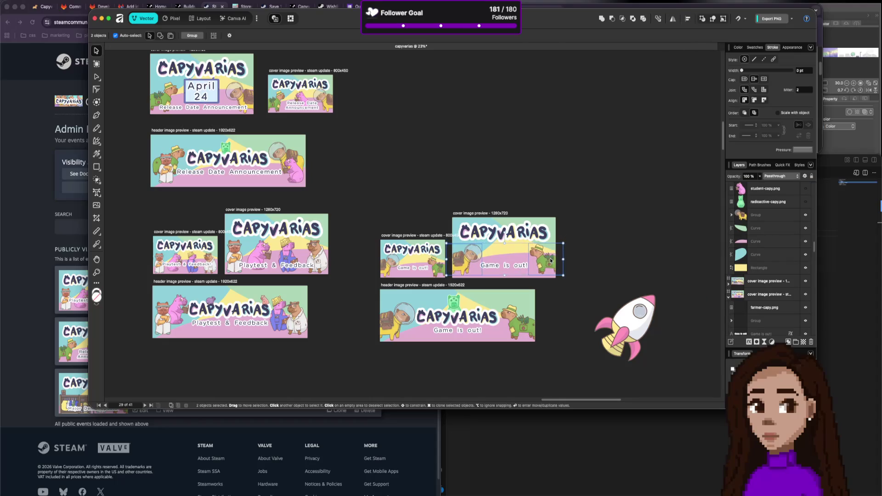
{"action": "key", "text": "Escape"}
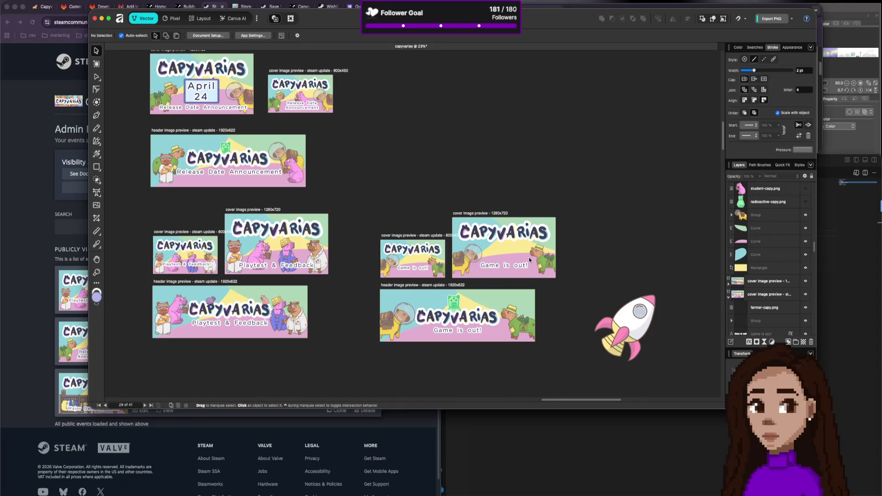
{"action": "left_click", "coordinate": [509, 265]}
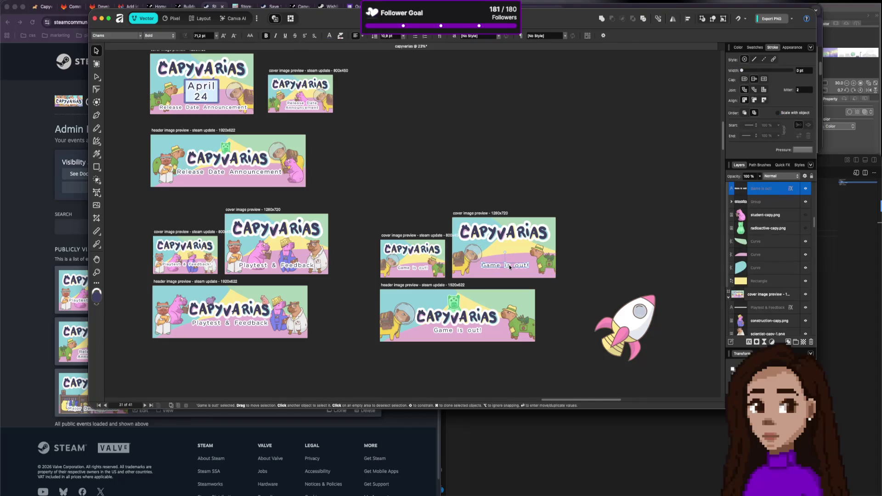
{"action": "left_click", "coordinate": [482, 189]}
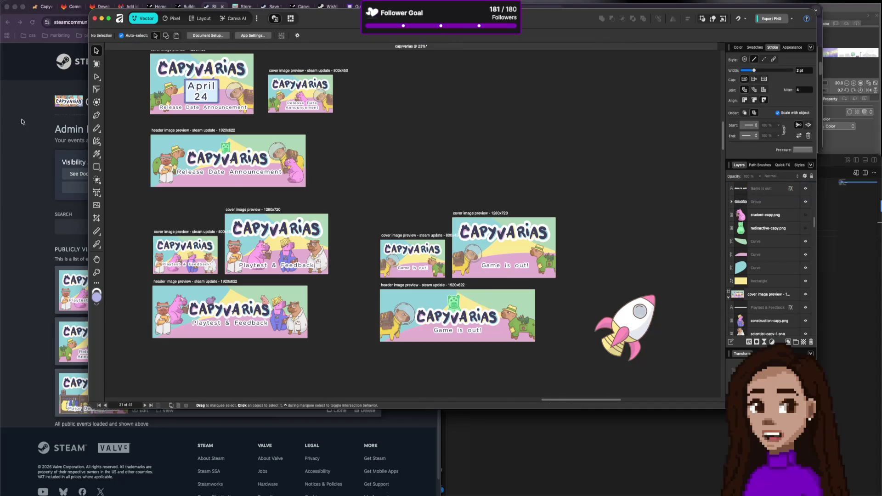
{"action": "left_click_drag", "start_coordinate": [149, 115], "coordinate": [306, 276]}
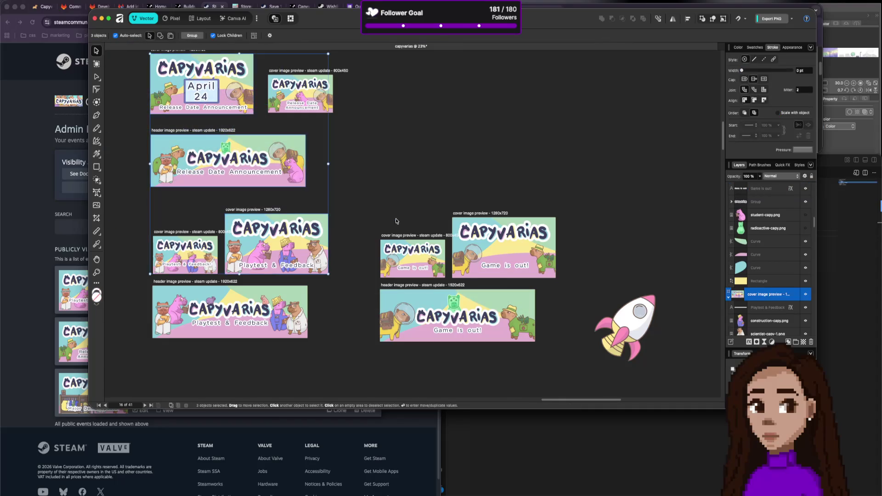
Option-drag a copy of the header's green capybara into the 1280x720 cover.
{"action": "scroll", "coordinate": [588, 157], "scroll_direction": "left", "scroll_amount": 10}
{"action": "mouse_move", "coordinate": [588, 157]}
{"action": "left_mouse_down"}
{"action": "mouse_move", "coordinate": [350, 338]}
{"action": "mouse_move", "coordinate": [315, 111]}
{"action": "left_mouse_up"}
{"action": "mouse_move", "coordinate": [524, 235]}
{"action": "left_mouse_down"}
{"action": "mouse_move", "coordinate": [447, 144]}
{"action": "mouse_move", "coordinate": [364, 131]}
{"action": "left_mouse_up"}
{"action": "left_click", "coordinate": [448, 255]}
{"action": "left_click_drag", "start_coordinate": [447, 259], "coordinate": [500, 209]}
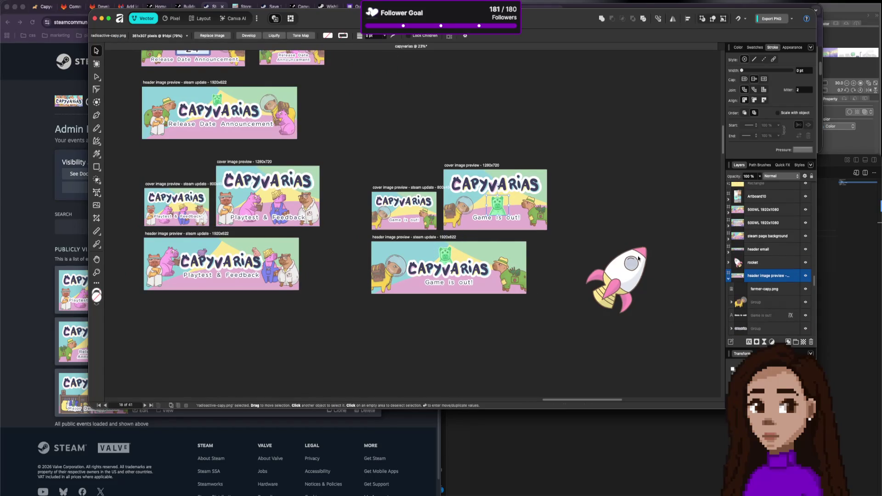
Release the green capybara's clipping mask, delete the grey rectangle, then centre and enlarge it on the 1280x720 cover.
{"action": "left_click", "coordinate": [501, 211]}
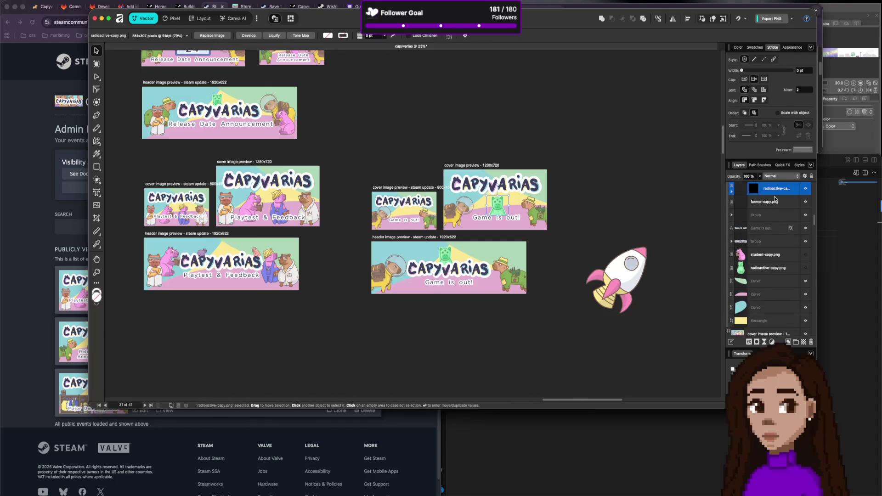
{"action": "right_click", "coordinate": [754, 197]}
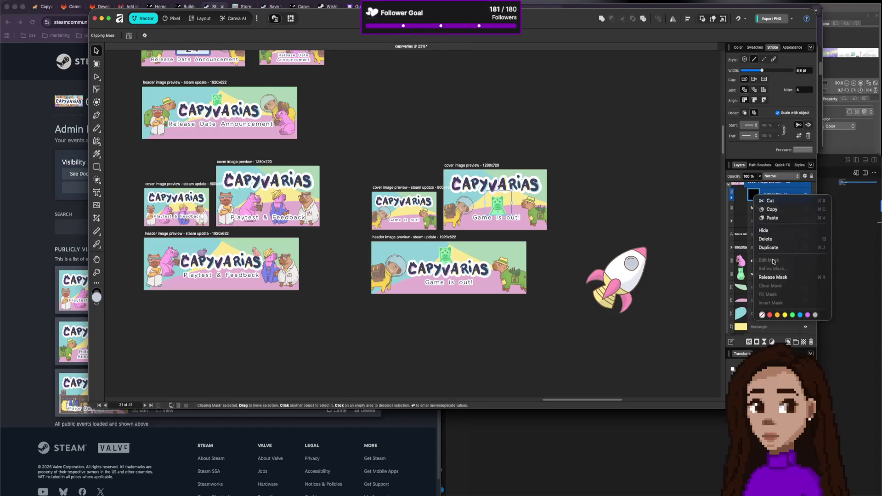
{"action": "left_click", "coordinate": [773, 277]}
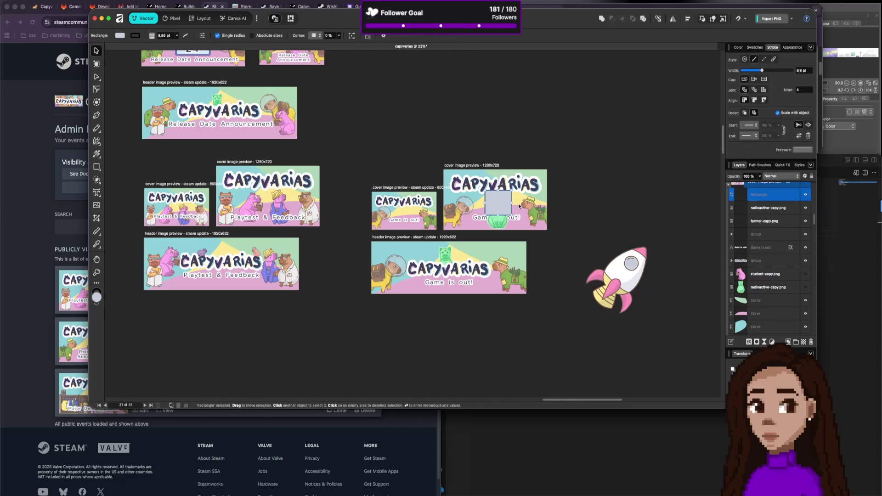
{"action": "key", "text": "Delete"}
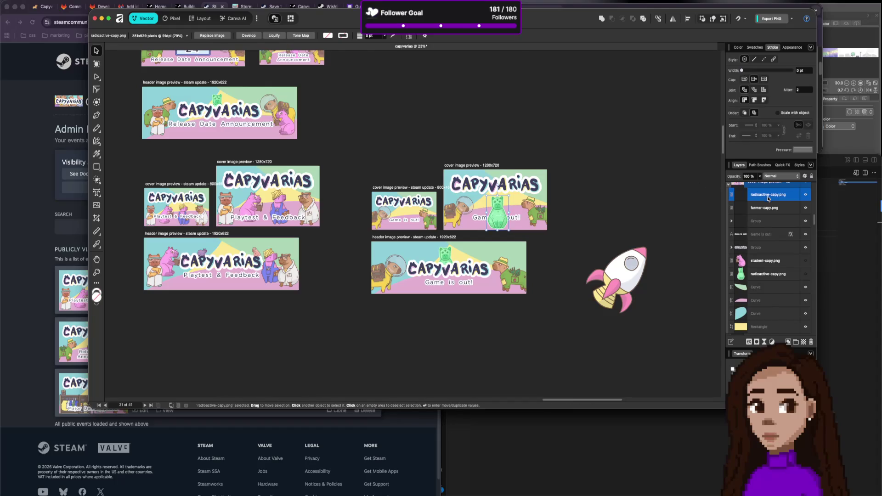
{"action": "scroll", "coordinate": [770, 221], "scroll_direction": "up", "scroll_amount": 2}
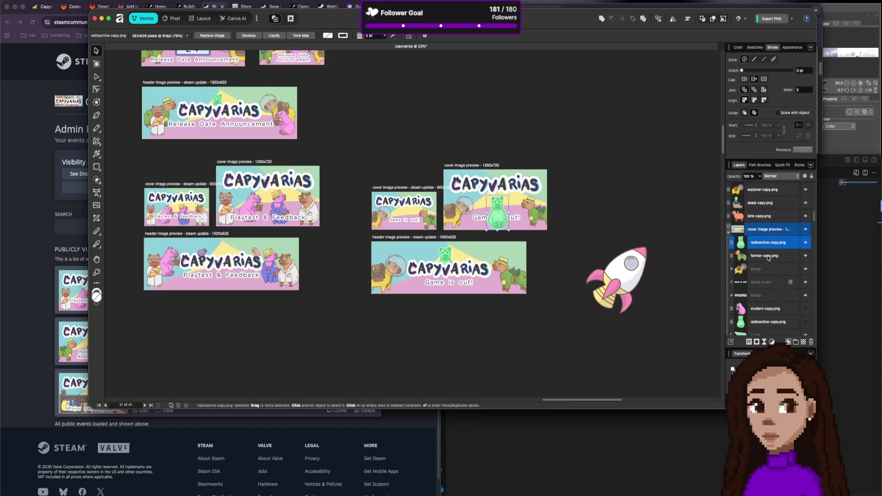
{"action": "left_click_drag", "start_coordinate": [773, 247], "coordinate": [772, 277]}
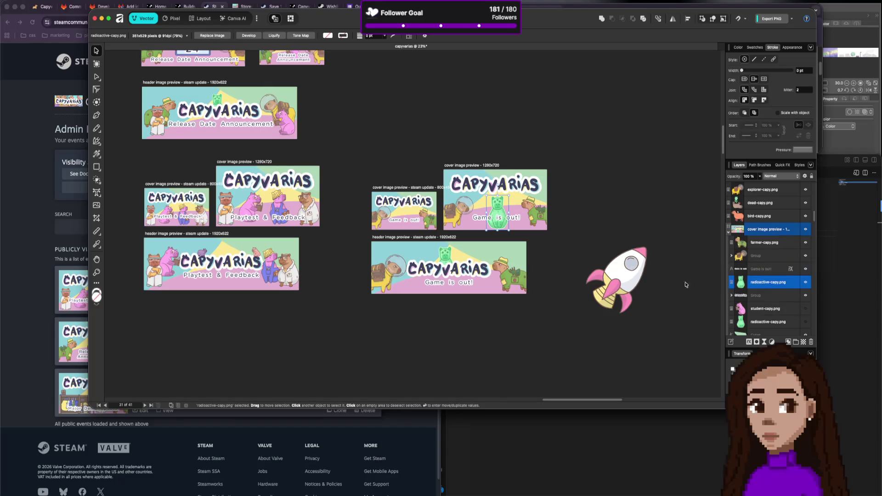
{"action": "mouse_move", "coordinate": [497, 210]}
{"action": "left_mouse_down"}
{"action": "mouse_move", "coordinate": [405, 209]}
{"action": "mouse_move", "coordinate": [411, 200]}
{"action": "mouse_move", "coordinate": [404, 210]}
{"action": "left_mouse_up"}
{"action": "mouse_move", "coordinate": [405, 208]}
{"action": "left_mouse_down"}
{"action": "mouse_move", "coordinate": [408, 195]}
{"action": "mouse_move", "coordinate": [409, 209]}
{"action": "left_mouse_up"}
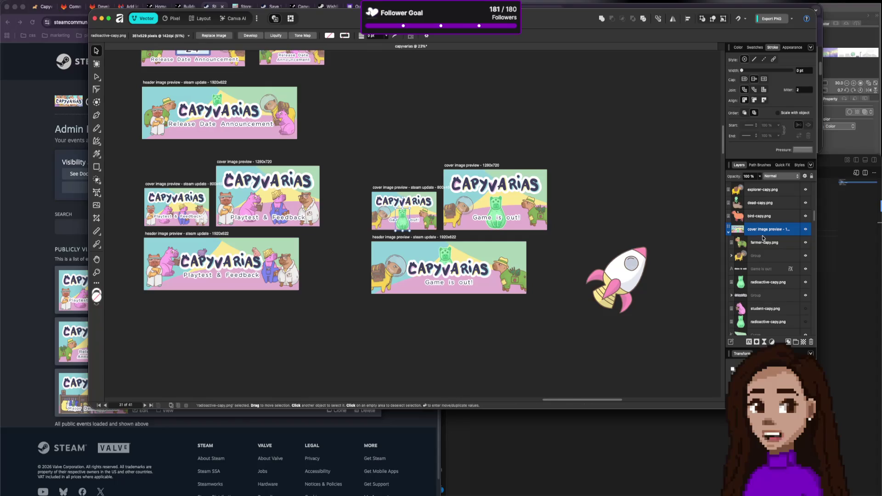
Restack the green capybara below the logo group in the 800x450 cover.
{"action": "left_click", "coordinate": [403, 201]}
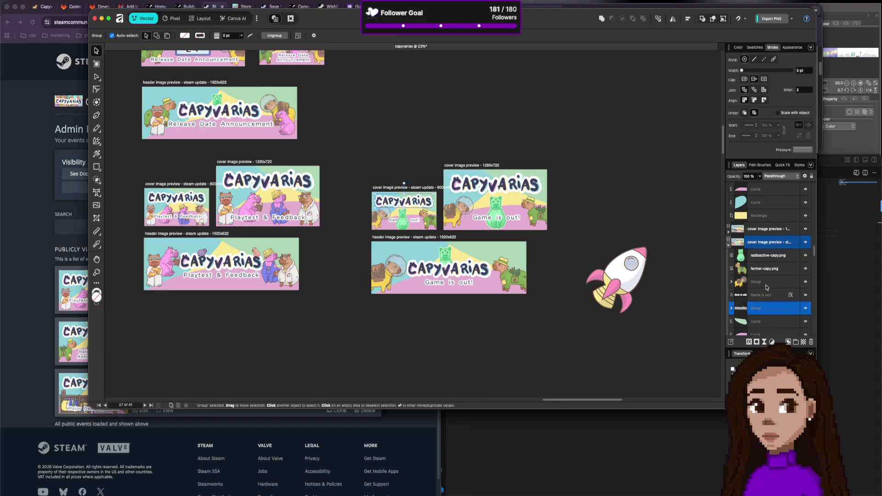
{"action": "left_click_drag", "start_coordinate": [764, 253], "coordinate": [766, 318]}
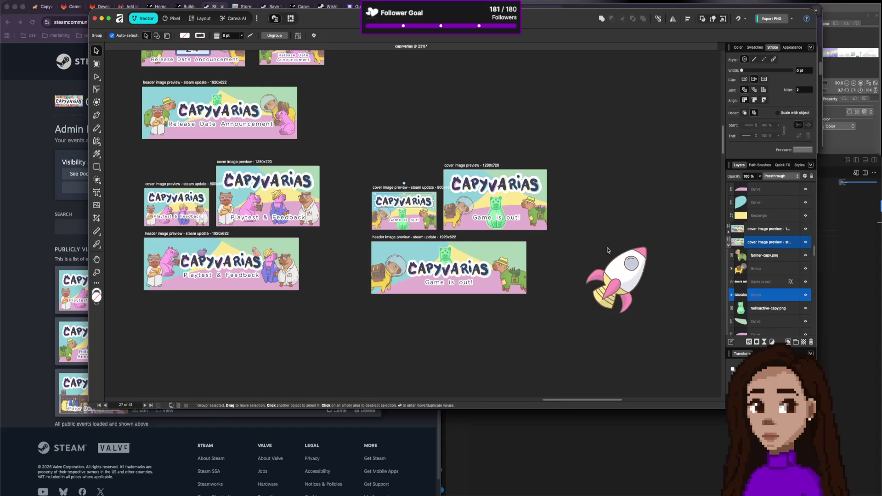
{"action": "left_click", "coordinate": [582, 139]}
{"action": "left_click", "coordinate": [404, 213]}
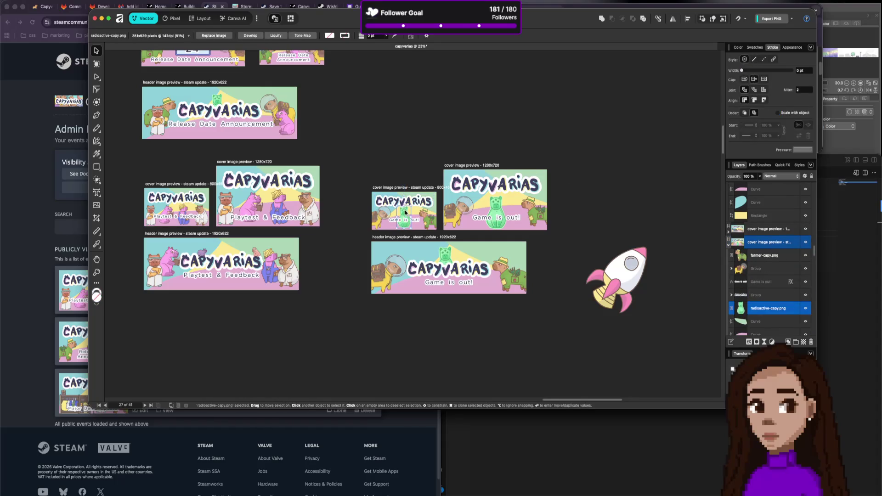
{"action": "left_click", "coordinate": [456, 154]}
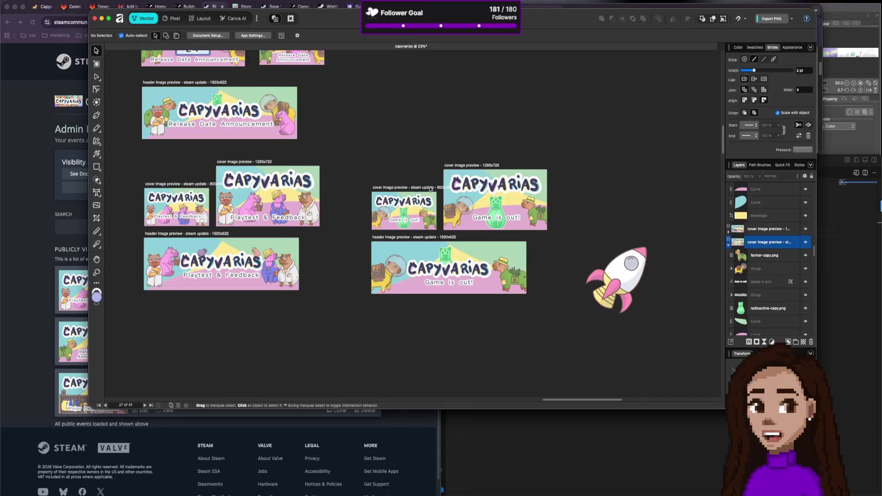
{"action": "left_click", "coordinate": [411, 188]}
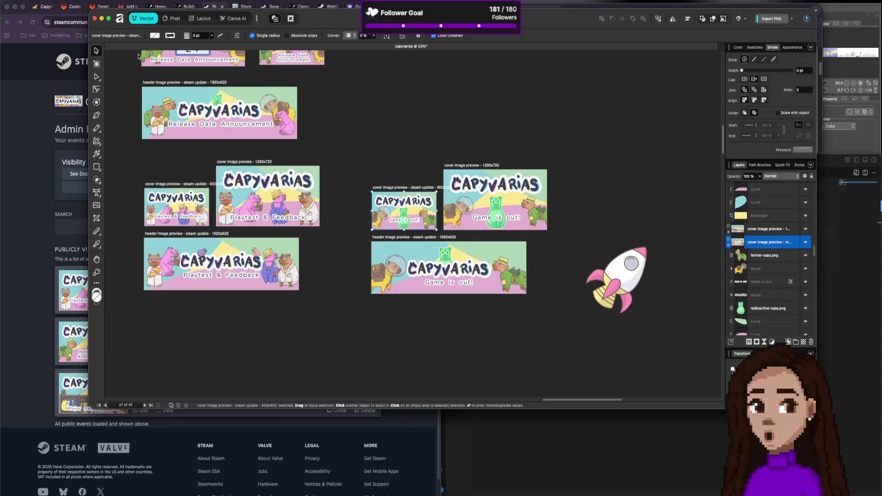
Export the 800x450 cover artboard to the Desktop as a PNG with a '-small' suffix.
{"action": "key", "text": "super+alt+shift+w"}
{"action": "left_click", "coordinate": [568, 350]}
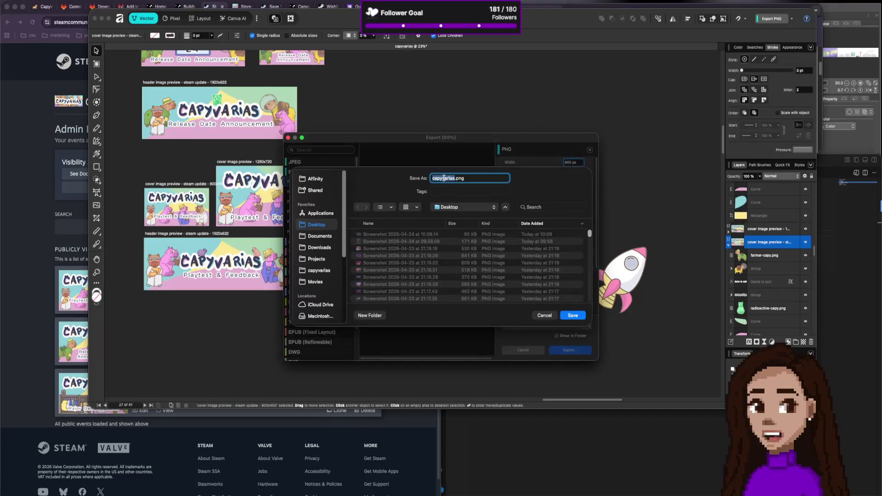
{"action": "key", "text": "Right"}
{"action": "type", "text": "-sma"}
{"action": "type", "text": "ll"}
{"action": "key", "text": "Return"}
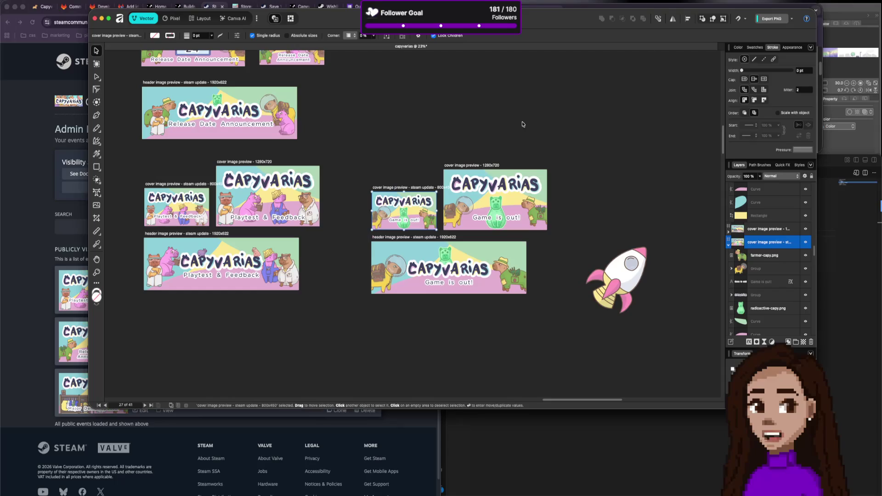
Export the 1280x720 cover artboard as a PNG named 'capyvarias-cover'.
{"action": "left_click", "coordinate": [459, 166]}
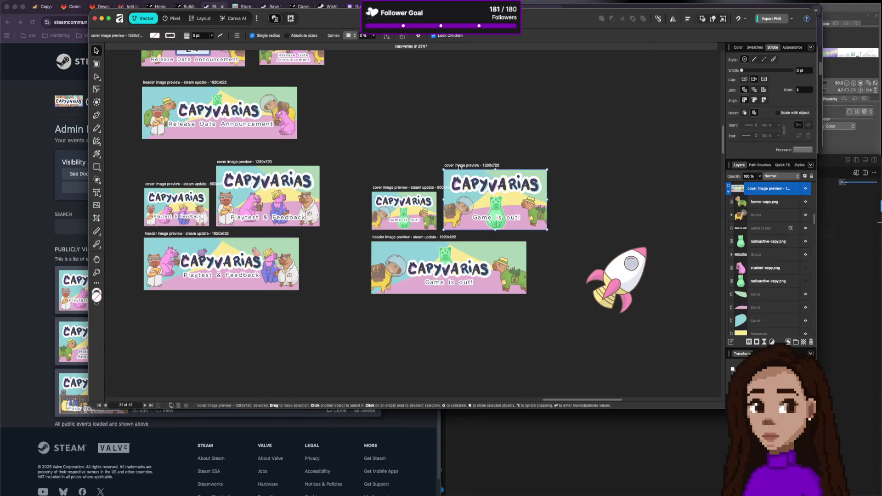
{"action": "key", "text": "super+alt+shift+w"}
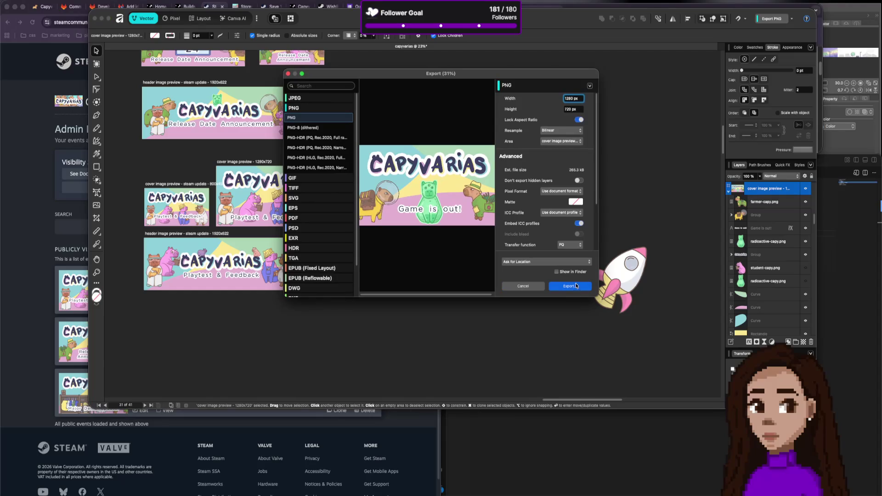
{"action": "left_click", "coordinate": [576, 287]}
{"action": "type", "text": "capyvarias-cover"}
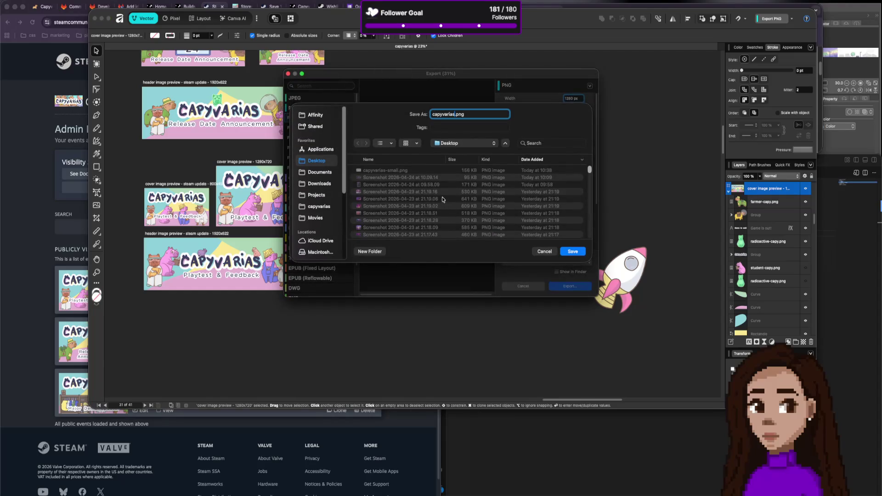
{"action": "key", "text": "Return"}
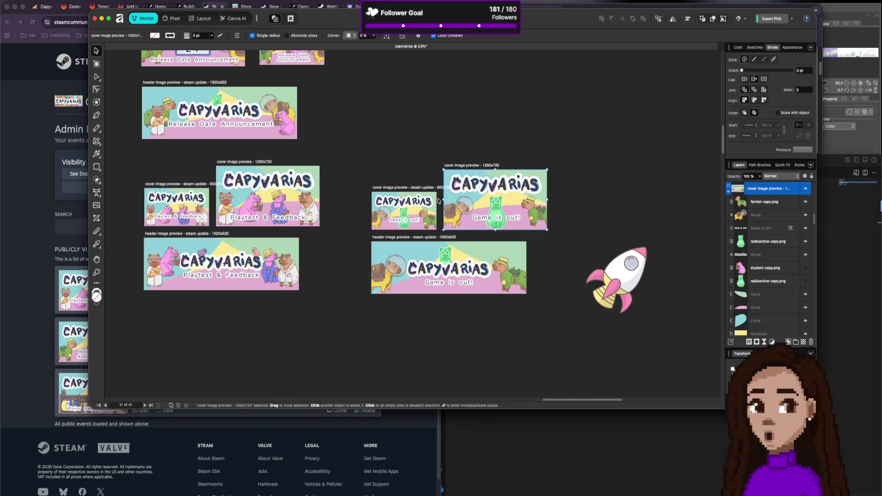
Export the 1920x622 header artboard as a PNG with a '-header' suffix.
{"action": "left_click", "coordinate": [416, 237]}
{"action": "key", "text": "super+alt+shift+w"}
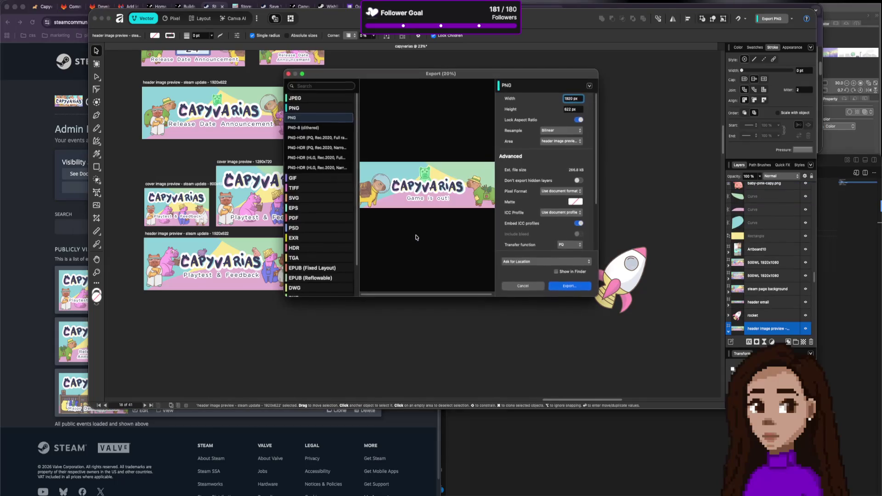
{"action": "left_click", "coordinate": [570, 287]}
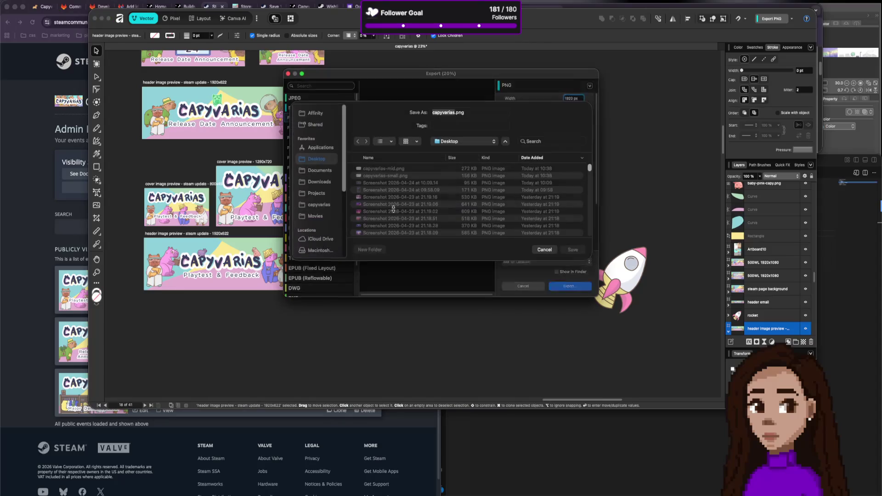
{"action": "key", "text": "Right"}
{"action": "type", "text": "-header"}
{"action": "key", "text": "Return"}
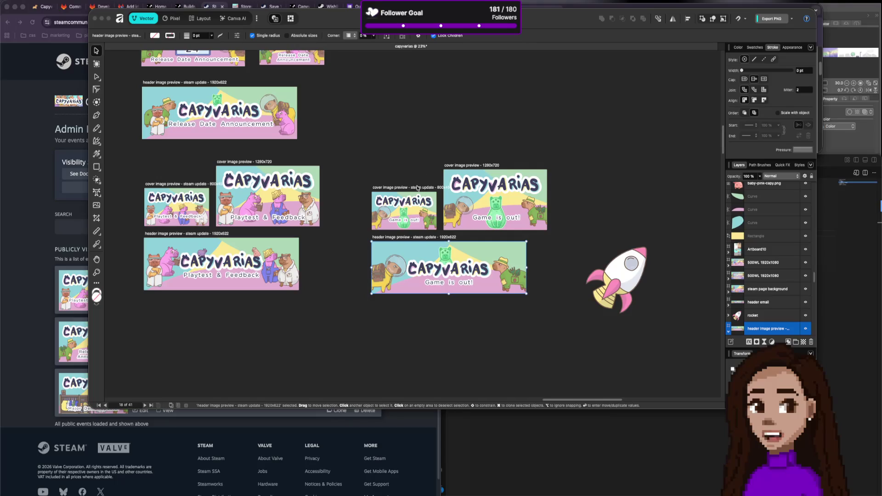
{"action": "scroll", "coordinate": [417, 187], "scroll_direction": "down", "scroll_amount": 1}
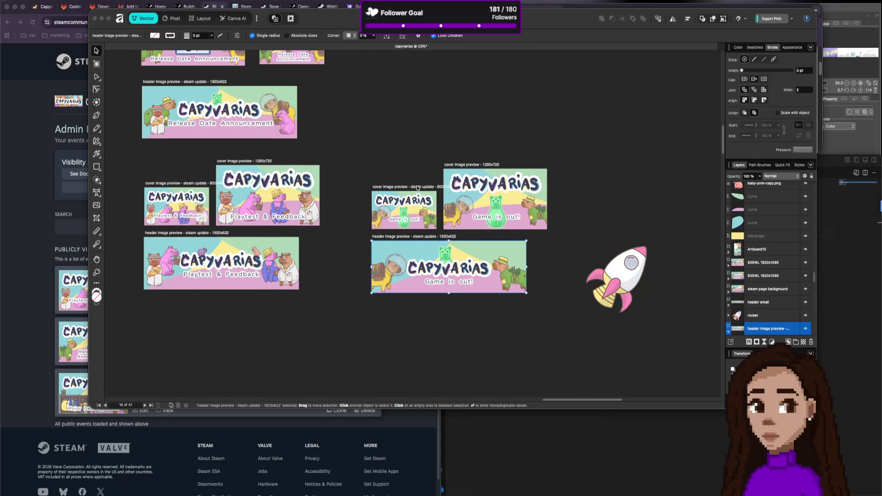
Create a new Capyvarias event under Game or Content Release, type 'Game is Releasing Now!'.
{"action": "left_click", "coordinate": [57, 144]}
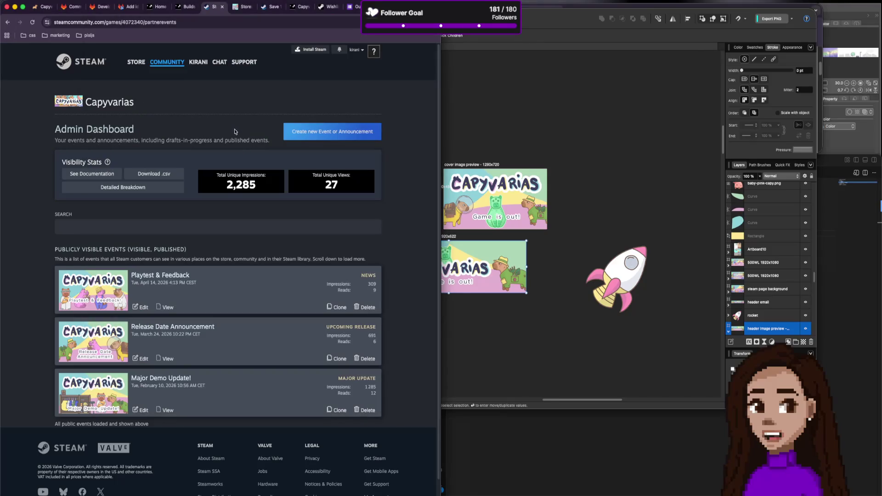
{"action": "left_click", "coordinate": [315, 138]}
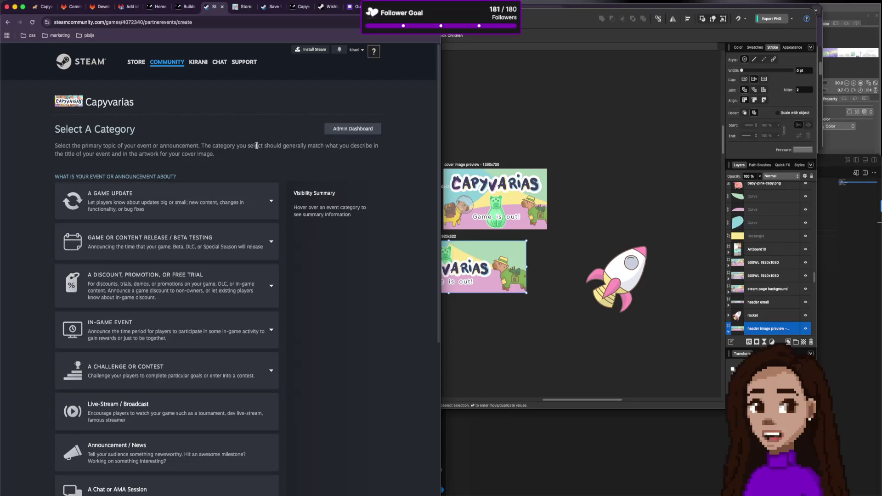
{"action": "left_click", "coordinate": [219, 245]}
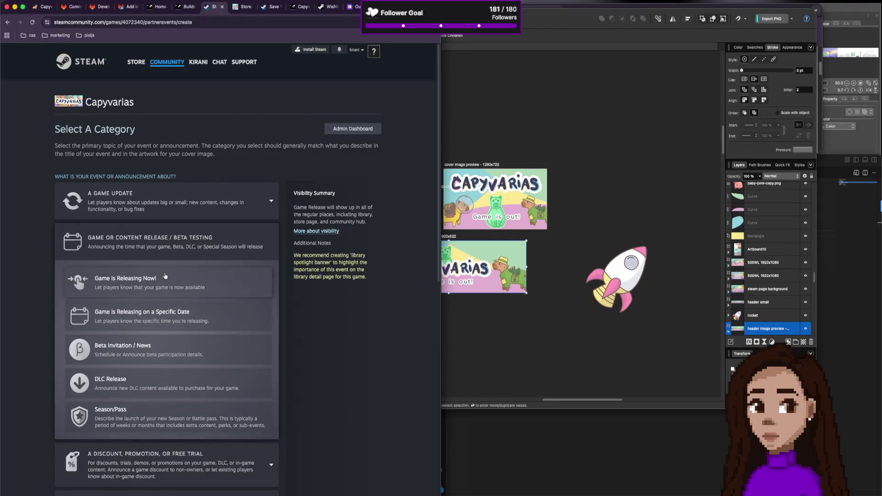
{"action": "left_click", "coordinate": [133, 282]}
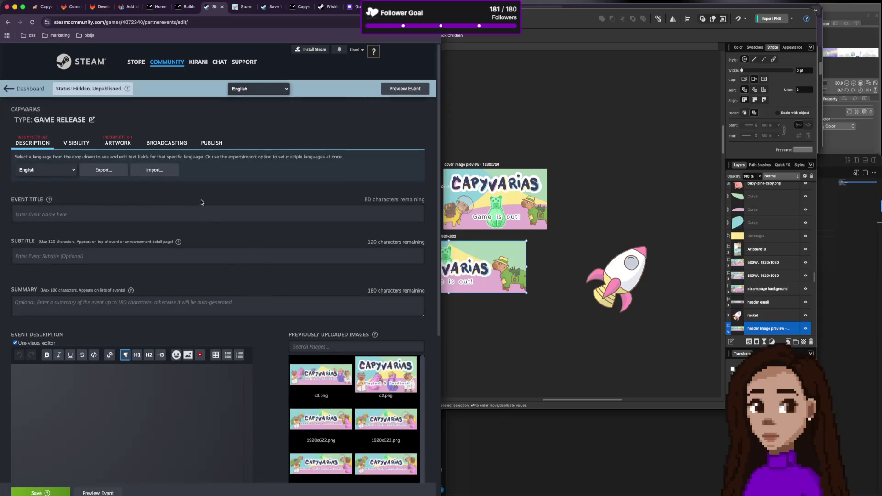
Title the event 'Capyvarias is released!' (reworded from 'is out') and add subtitle 'Start your colony right now'.
{"action": "left_click", "coordinate": [155, 211]}
{"action": "scroll", "coordinate": [139, 216], "scroll_direction": "down", "scroll_amount": 1}
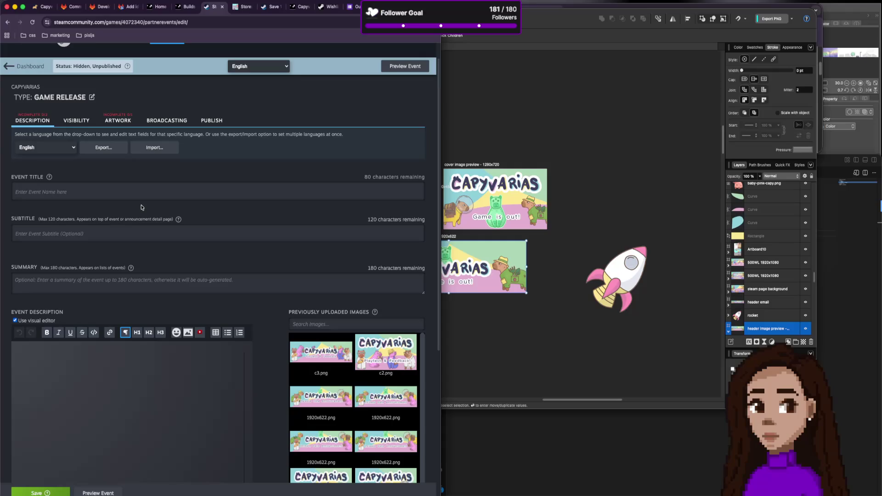
{"action": "type", "text": "Capyvarias is"}
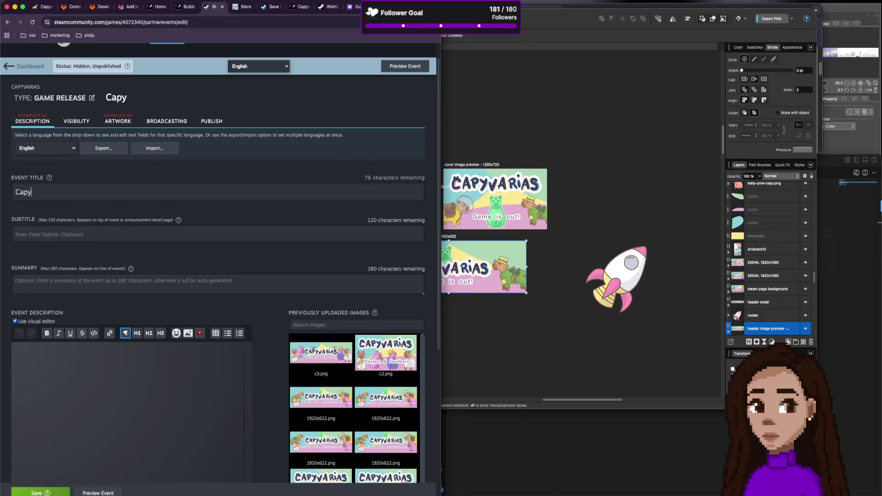
{"action": "type", "text": " out!"}
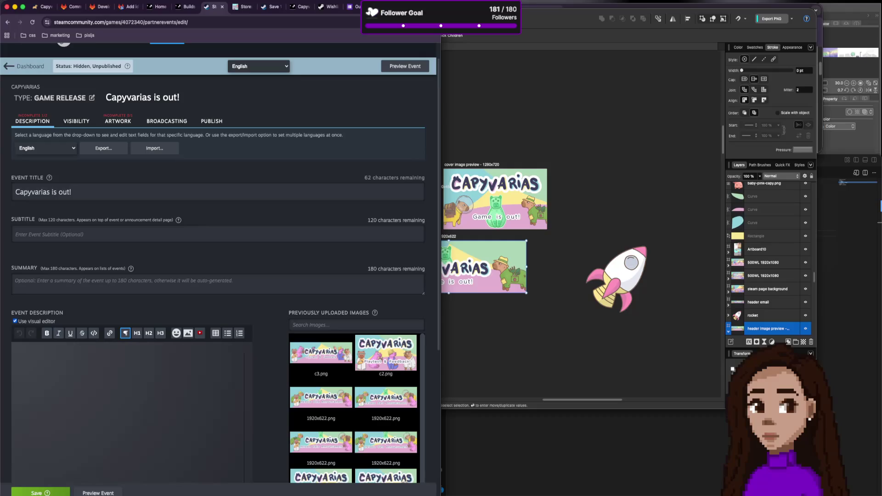
{"action": "key", "text": "BackSpace"}
{"action": "key", "text": "BackSpace"}
{"action": "key", "text": "BackSpace"}
{"action": "type", "text": "releas"}
{"action": "type", "text": "ed!"}
{"action": "type", "text": "Start y"}
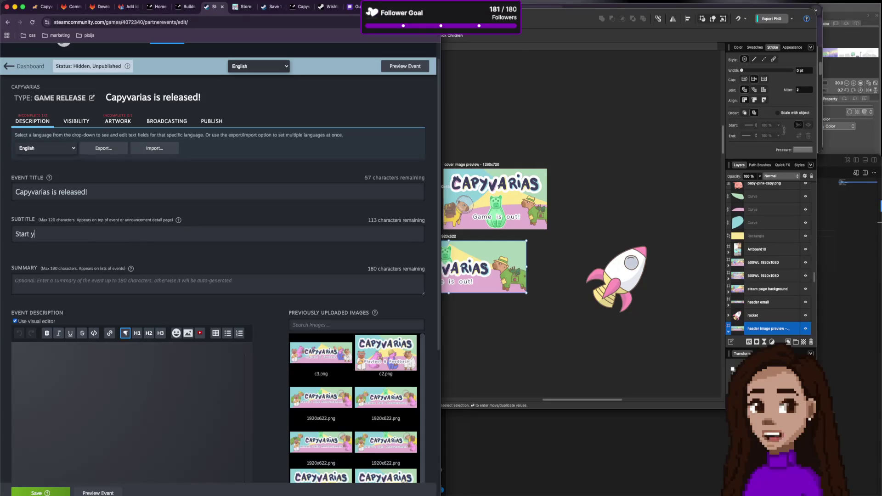
{"action": "type", "text": "our colony righ"}
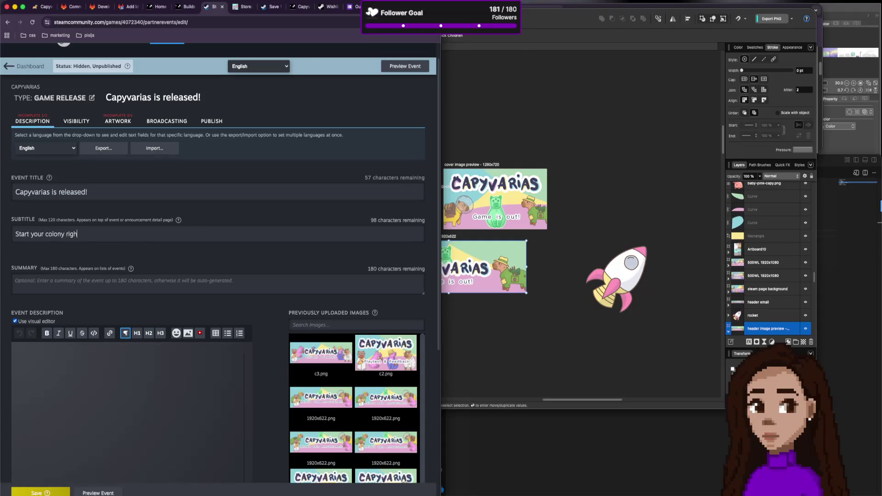
{"action": "type", "text": "t now"}
{"action": "scroll", "coordinate": [152, 370], "scroll_direction": "down", "scroll_amount": 3}
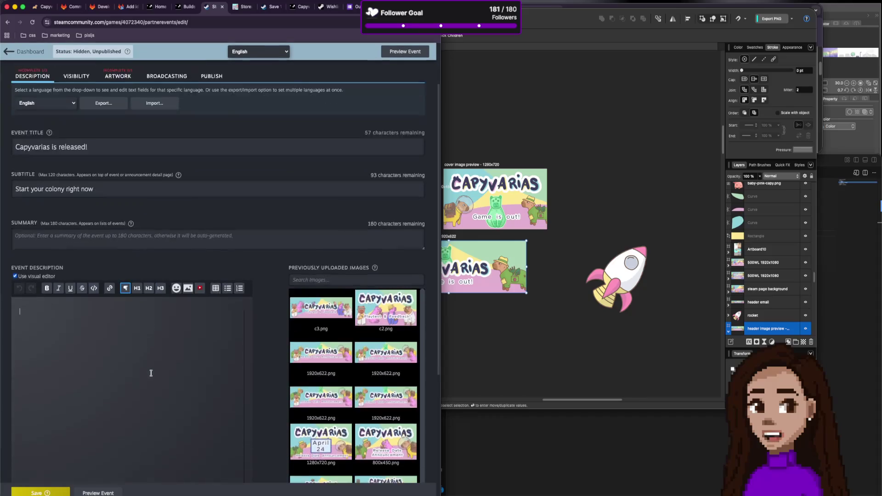
{"action": "scroll", "coordinate": [139, 343], "scroll_direction": "up", "scroll_amount": 3}
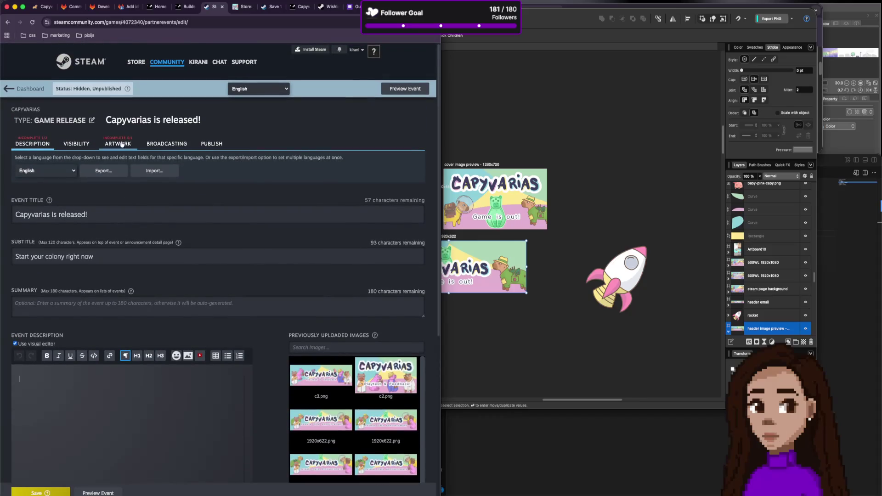
Begin the event description with 'Hi everyone, We did it! Capyvarias is released!'.
{"action": "scroll", "coordinate": [110, 348], "scroll_direction": "down", "scroll_amount": 1}
{"action": "left_click", "coordinate": [110, 348]}
{"action": "type", "text": "Hi ev"}
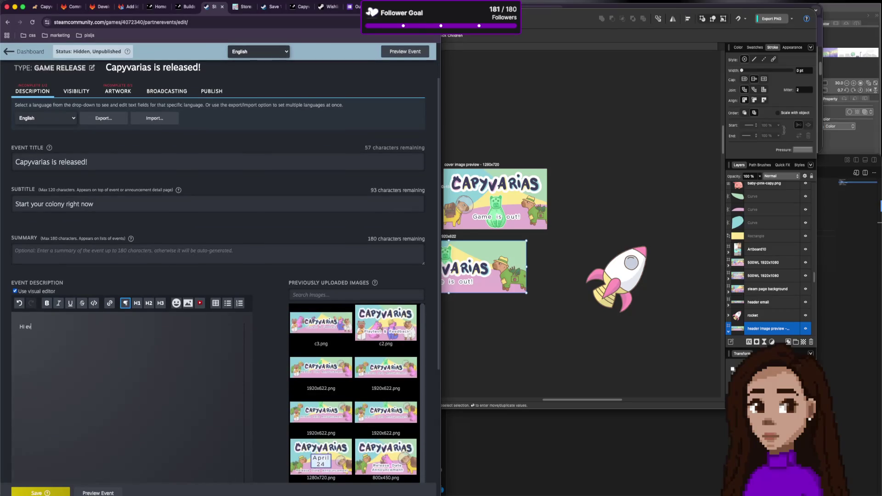
{"action": "type", "text": "eryone,  We"}
{"action": "type", "text": " d"}
{"action": "key", "text": "BackSpace"}
{"action": "type", "text": "Capyvarias is "}
{"action": "type", "text": "released!"}
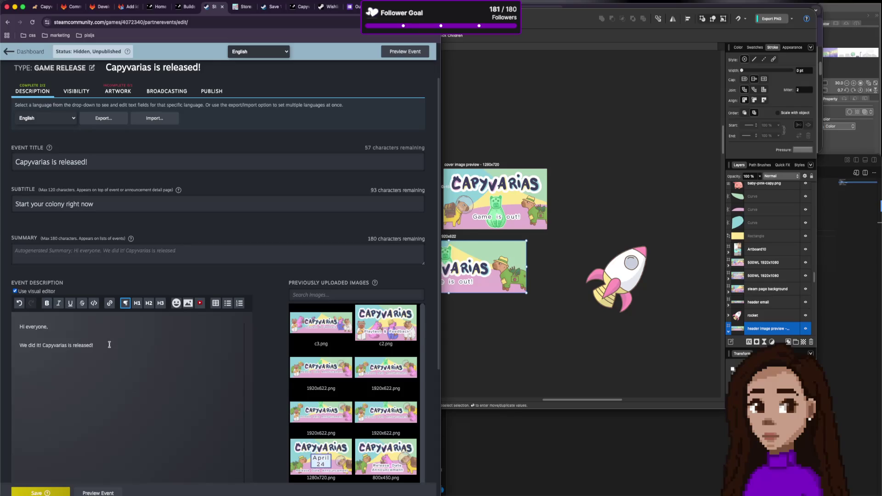
Add a thank-you line about the amazing journey and being happy about this step.
{"action": "key", "text": "Return"}
{"action": "type", "text": "Than"}
{"action": "type", "text": "ou all th"}
{"action": "type", "text": "or the support."}
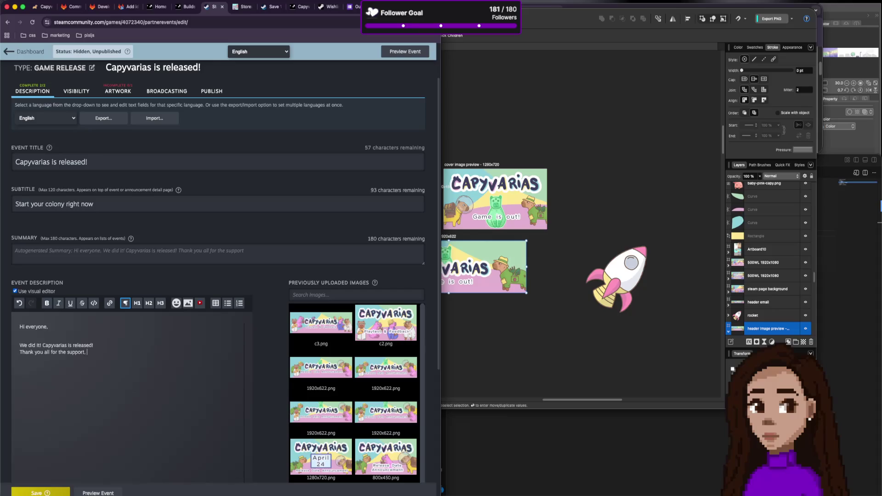
{"action": "type", "text": "wa"}
{"action": "type", "text": "as a"}
{"action": "type", "text": "mazi"}
{"action": "type", "text": "journey so far"}
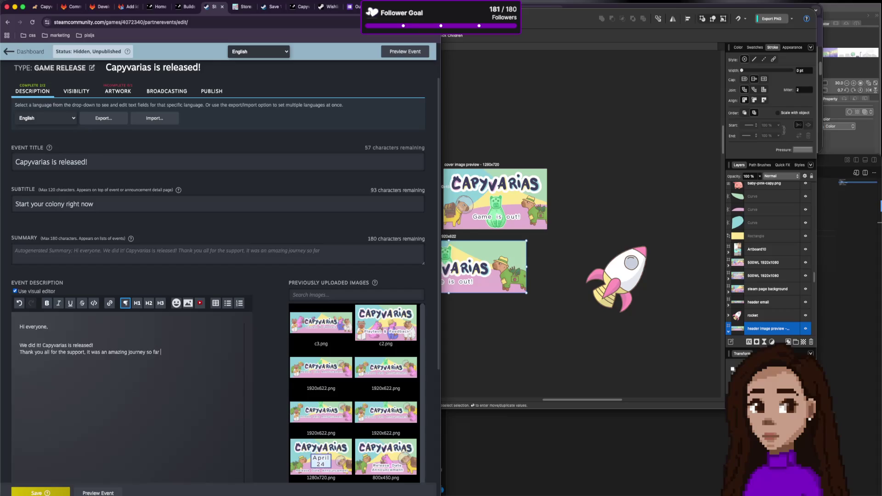
{"action": "type", "text": " and"}
{"action": "type", "text": " I'm really happy"}
{"action": "type", "text": " about "}
{"action": "type", "text": "the rel"}
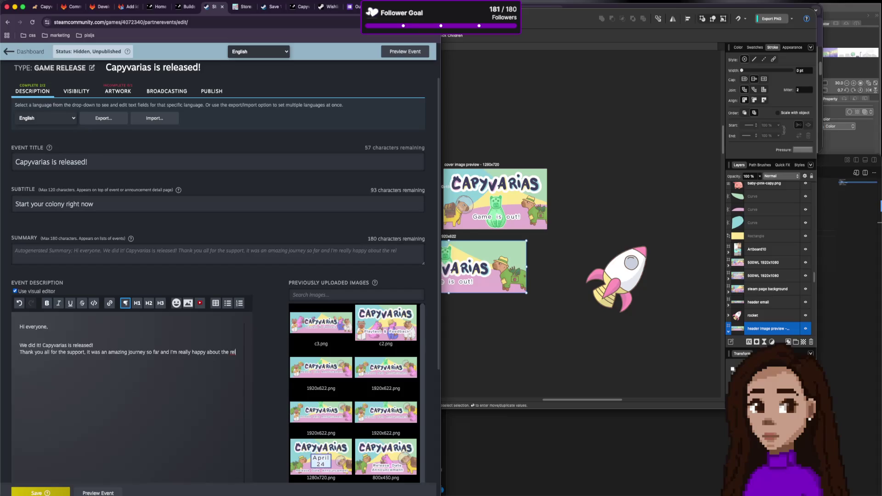
{"action": "key", "text": "alt+shift+Left"}
{"action": "key", "text": "alt+shift+Left"}
{"action": "type", "text": "this step"}
{"action": "scroll", "coordinate": [92, 346], "scroll_direction": "down", "scroll_amount": 1}
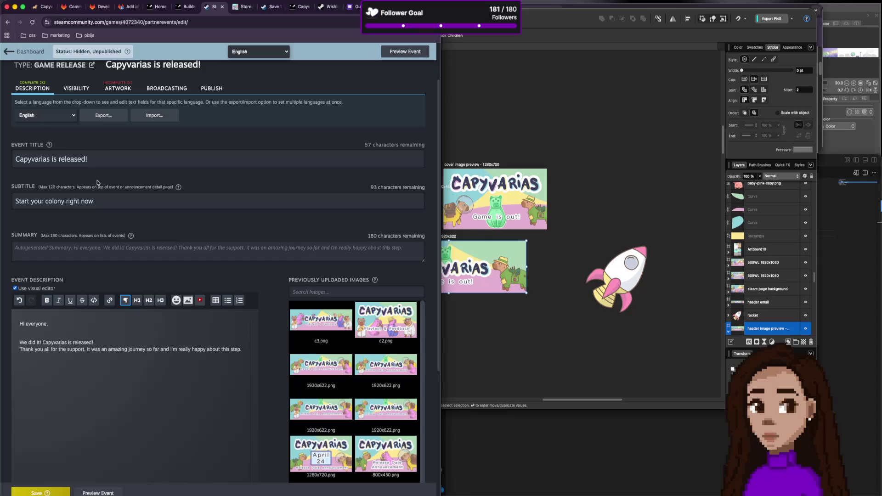
{"action": "triple_click", "coordinate": [104, 206]}
{"action": "left_click", "coordinate": [105, 207]}
{"action": "type", "text": "b"}
Extend the subtitle to 'Start your colony right now and demo news'.
{"action": "key", "text": "BackSpace"}
{"action": "type", "text": "nd demo"}
{"action": "type", "text": " news"}
{"action": "left_click", "coordinate": [193, 363]}
Add a paragraph saying the demo is removed until updated to better reflect the full game.
{"action": "key", "text": "Return"}
{"action": "type", "text": "(I'm going to "}
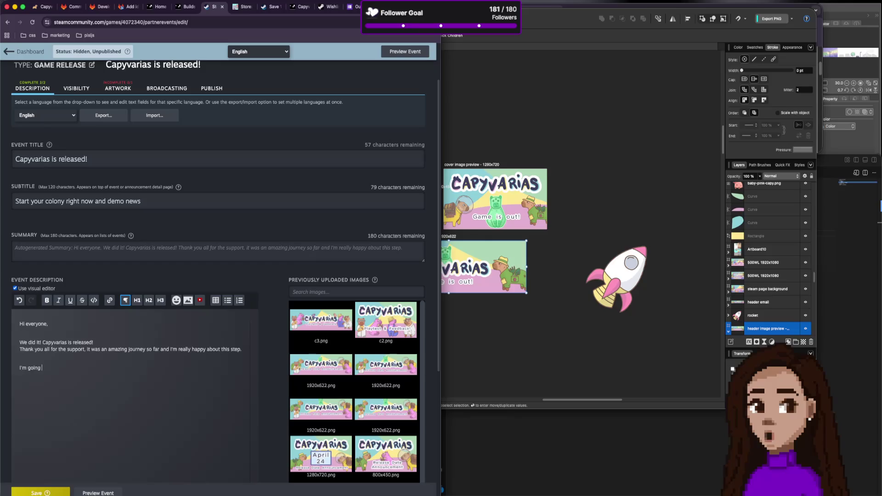
{"action": "type", "text": "remove the d"}
{"action": "type", "text": "emo for now u"}
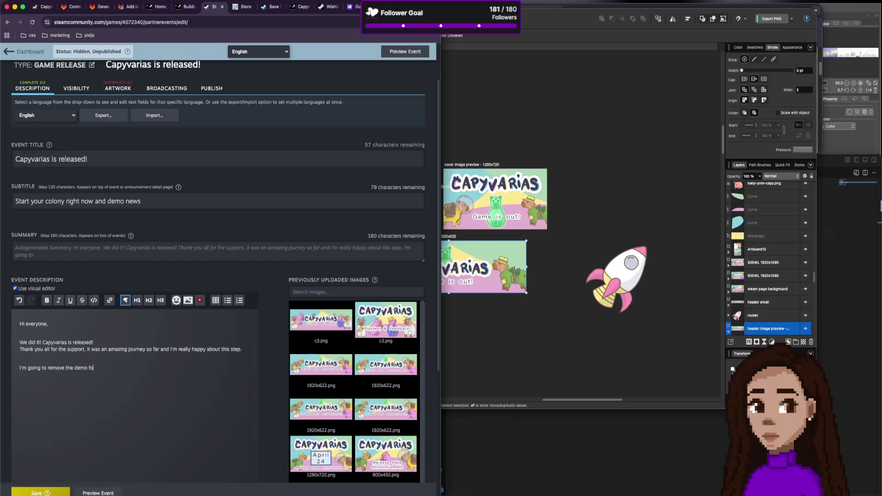
{"action": "type", "text": "ntil I can"}
{"action": "type", "text": " properly up"}
{"action": "type", "text": "date it"}
{"action": "key", "text": "BackSpace"}
{"action": "type", "text": "it can "}
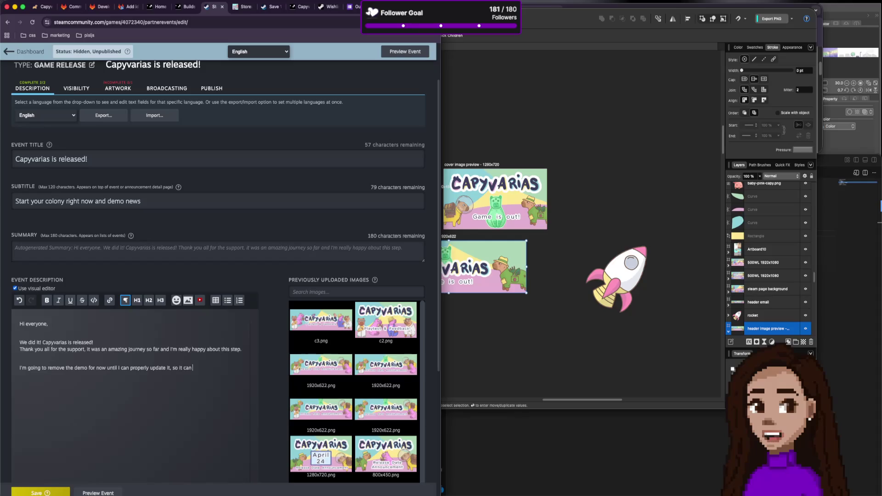
{"action": "type", "text": "reflect better what"}
{"action": "type", "text": " y"}
{"action": "type", "text": "ou w"}
{"action": "key", "text": "BackSpace"}
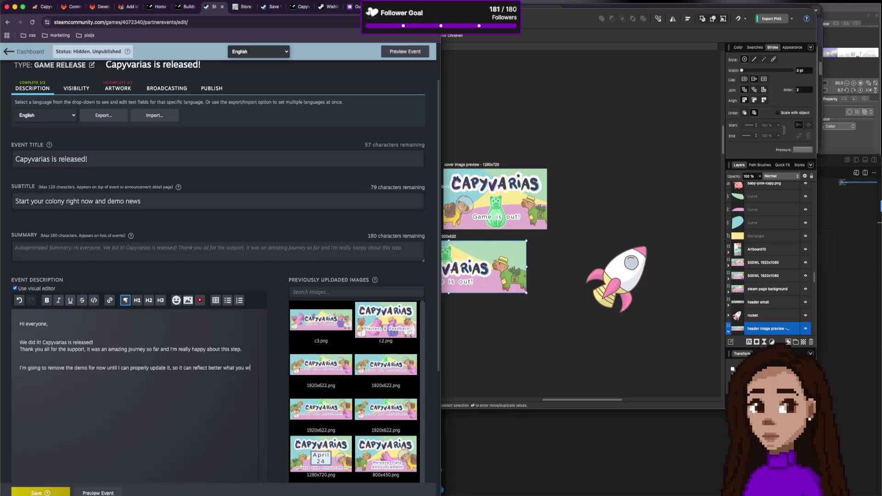
{"action": "type", "text": "nd in the f"}
{"action": "type", "text": "ull game."}
{"action": "triple_click", "coordinate": [96, 203]}
Cut ' and demo news' from the subtitle and select the demo-removal paragraph in the description.
{"action": "left_click", "coordinate": [186, 202]}
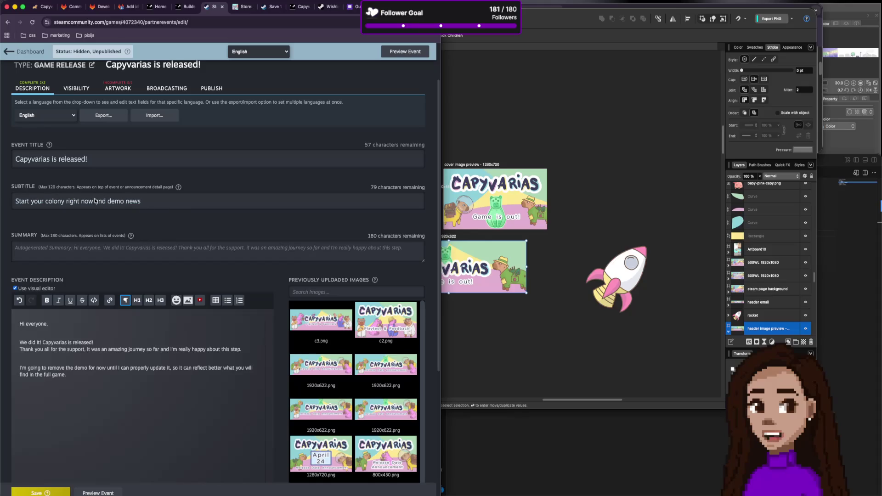
{"action": "left_click", "coordinate": [95, 202], "text": "shift"}
{"action": "key", "text": "BackSpace"}
{"action": "key", "text": "BackSpace"}
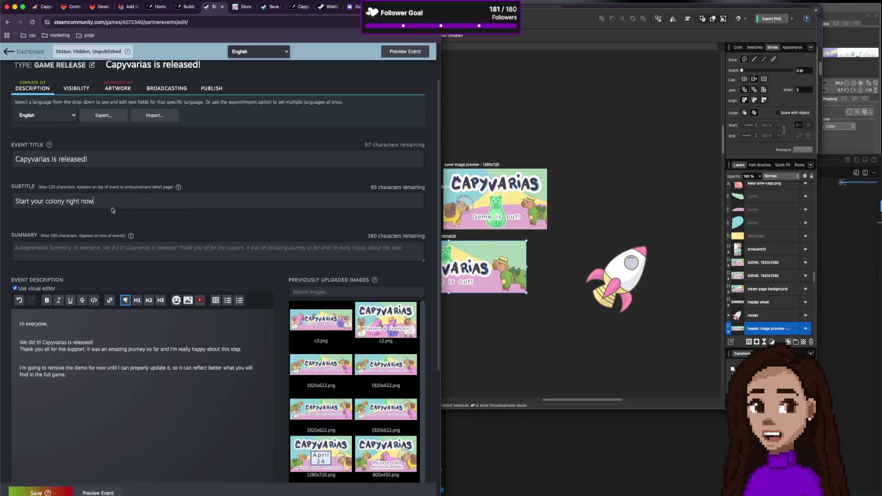
{"action": "left_click", "coordinate": [84, 383]}
{"action": "triple_click", "coordinate": [84, 382]}
{"action": "key", "text": "BackSpace"}
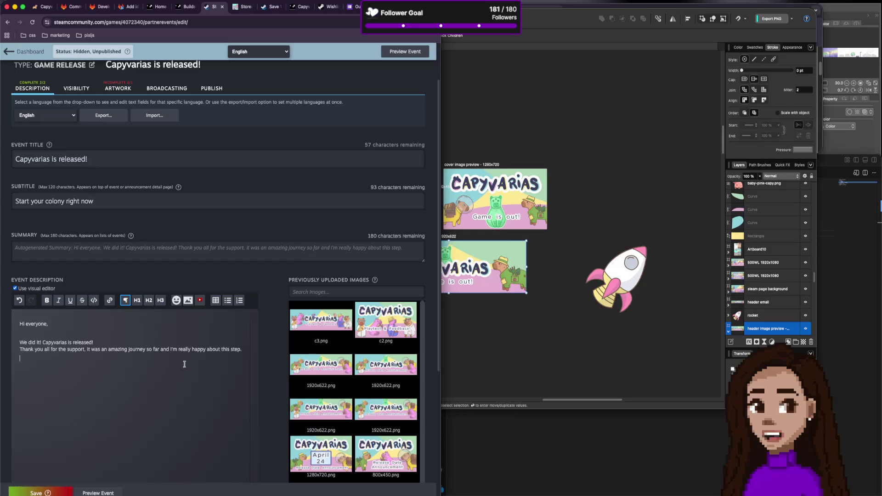
Add the closing line 'hope you all can achieve the stars with your colonies!' and a Cheers sign-off.
{"action": "scroll", "coordinate": [184, 365], "scroll_direction": "down", "scroll_amount": 1}
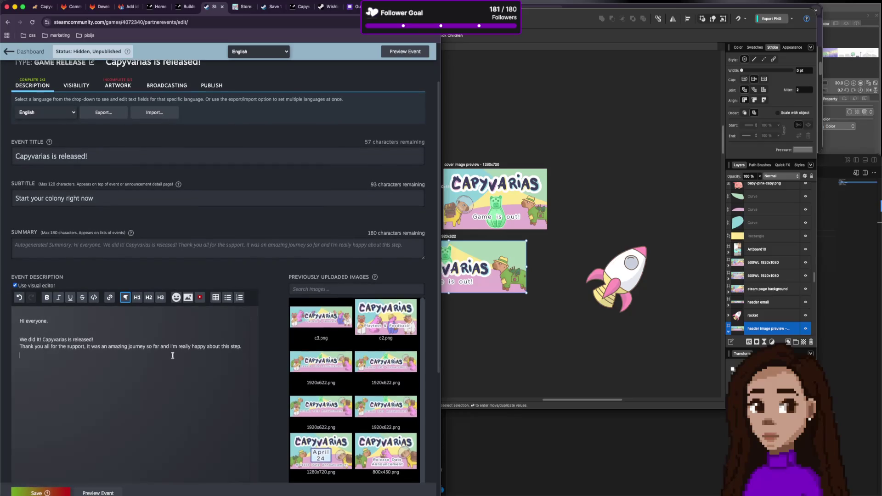
{"action": "scroll", "coordinate": [164, 354], "scroll_direction": "down", "scroll_amount": 1}
{"action": "scroll", "coordinate": [163, 354], "scroll_direction": "down", "scroll_amount": 2}
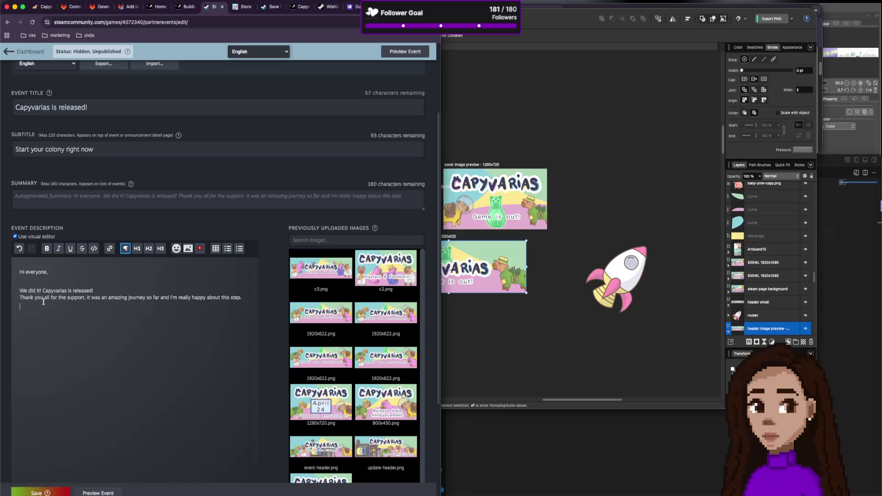
{"action": "left_click", "coordinate": [54, 315]}
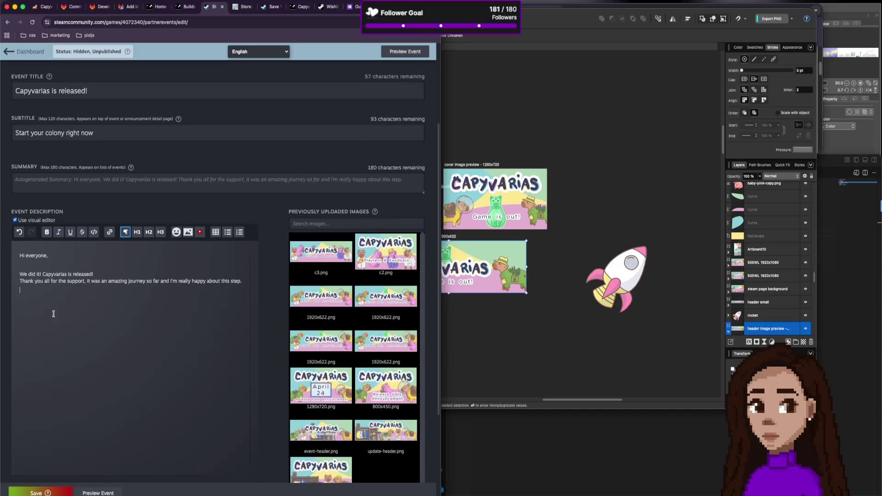
{"action": "scroll", "coordinate": [81, 305], "scroll_direction": "down", "scroll_amount": 1}
{"action": "scroll", "coordinate": [104, 302], "scroll_direction": "down", "scroll_amount": 1}
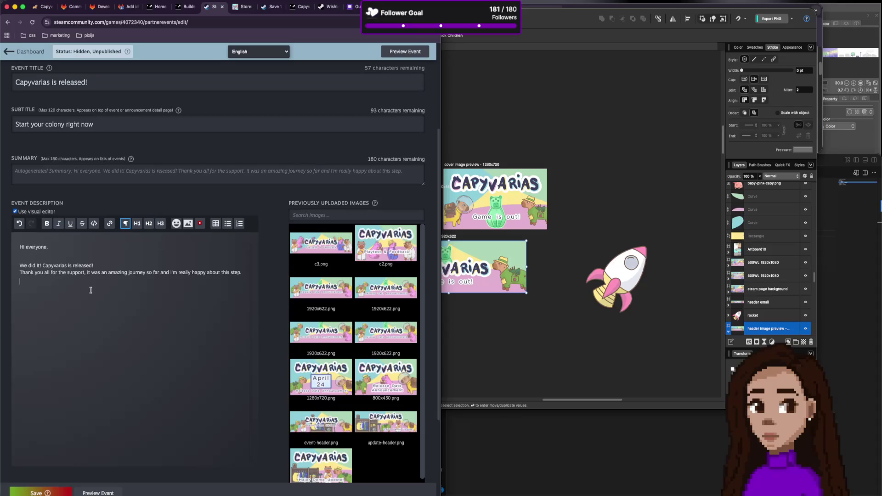
{"action": "type", "text": "Ihope "}
{"action": "type", "text": "you all ca"}
{"action": "type", "text": "n achieve "}
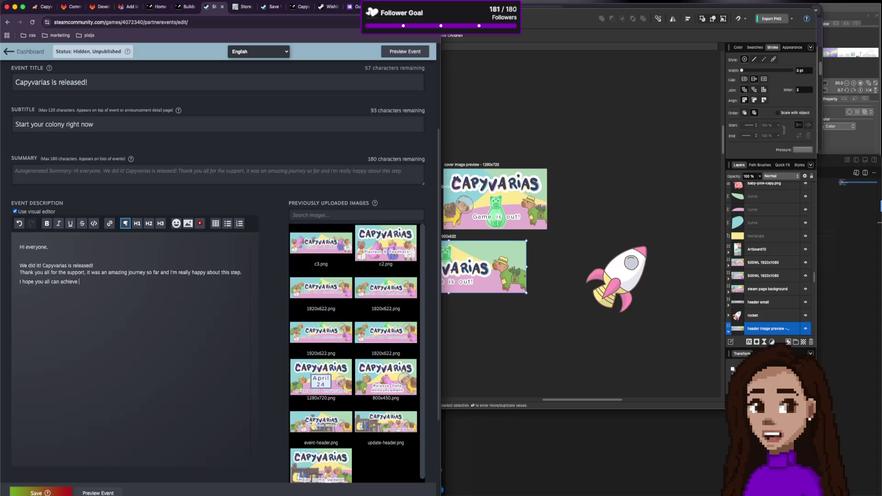
{"action": "type", "text": "the stars w"}
{"action": "type", "text": "ith your co"}
{"action": "type", "text": "lonies!"}
{"action": "key", "text": "Return"}
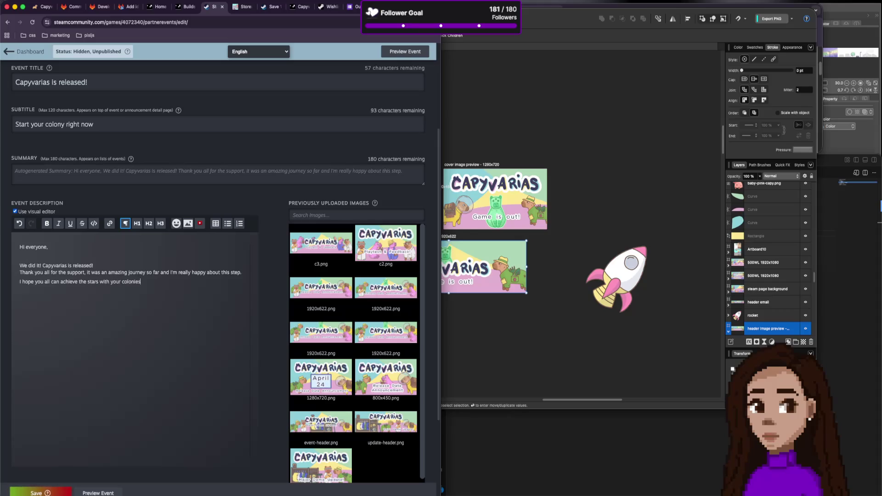
{"action": "key", "text": "BackSpace"}
{"action": "type", "text": "heer"}
{"action": "type", "text": "s,"}
{"action": "type", "text": "ni Pi"}
{"action": "type", "text": "ebox"}
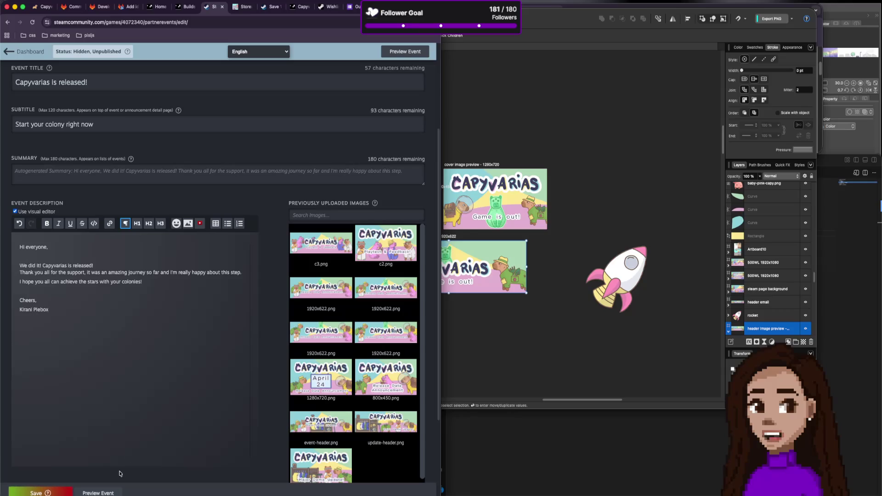
Save the event and dismiss the Save Event Successful confirmation.
{"action": "left_click", "coordinate": [25, 495]}
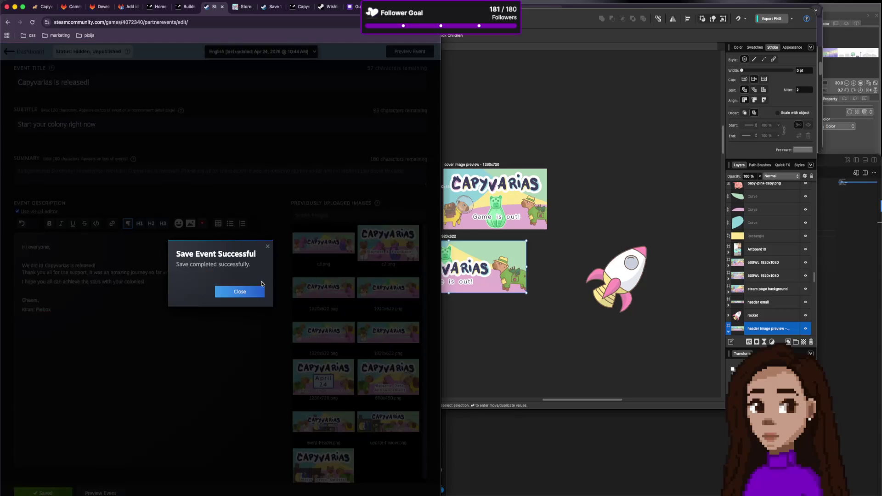
{"action": "left_click", "coordinate": [248, 294]}
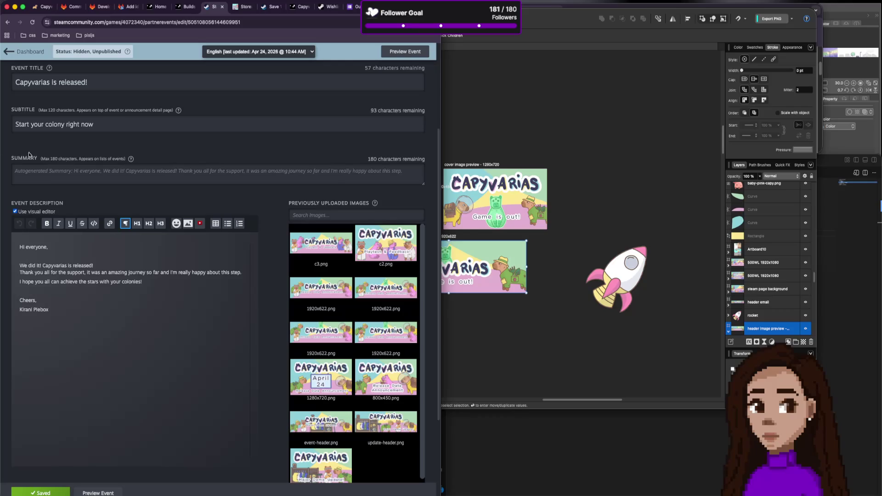
{"action": "scroll", "coordinate": [122, 202], "scroll_direction": "up", "scroll_amount": 3}
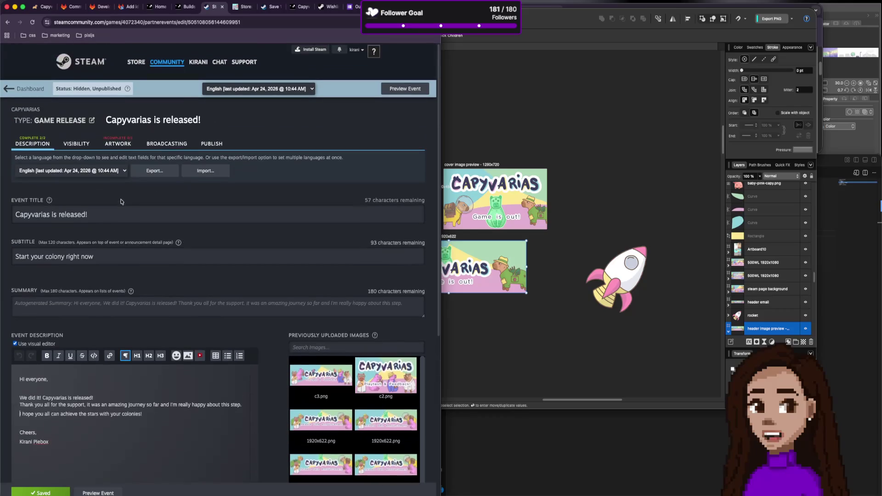
{"action": "left_click", "coordinate": [118, 145]}
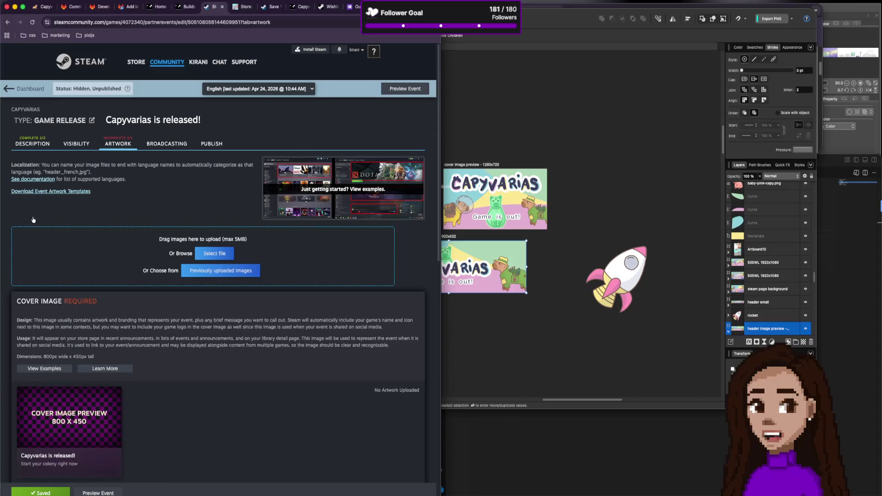
Drag the three exported PNGs into the artwork drop zone and mark the middle one as cover image.
{"action": "key", "text": "super+Tab"}
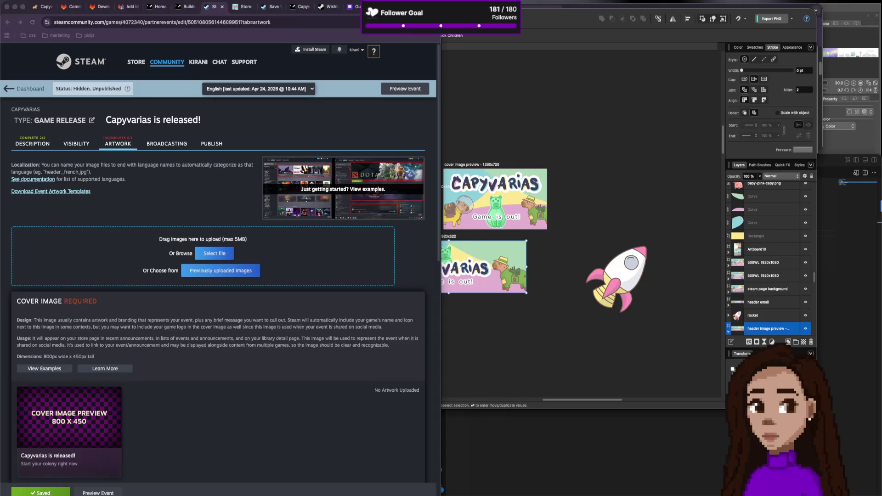
{"action": "mouse_move", "coordinate": [2, 117]}
{"action": "left_mouse_down"}
{"action": "mouse_move", "coordinate": [129, 120]}
{"action": "mouse_move", "coordinate": [269, 248]}
{"action": "left_mouse_up"}
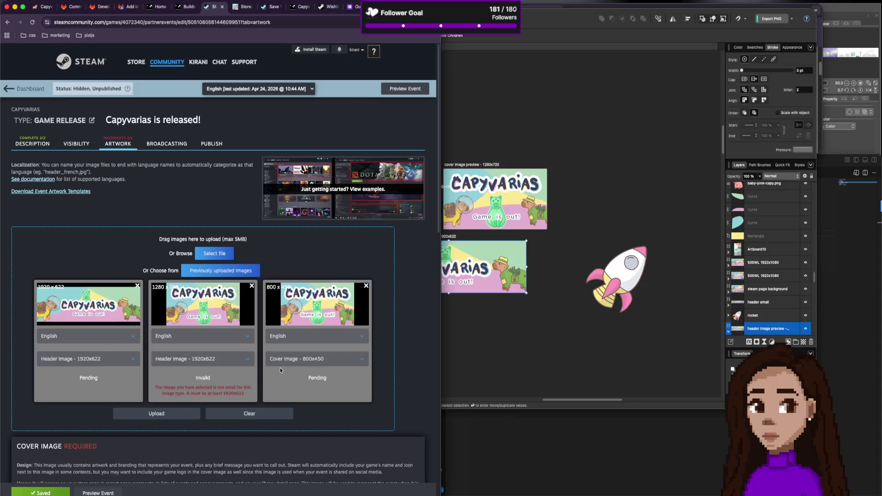
{"action": "left_click", "coordinate": [207, 362]}
{"action": "left_click", "coordinate": [206, 392]}
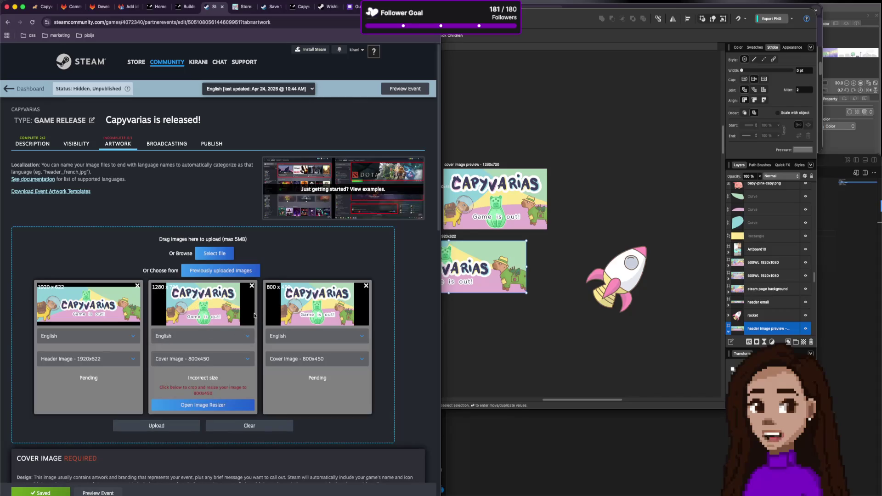
Remove the wrong-sized 1280x720 image and upload the header and cover images.
{"action": "left_click", "coordinate": [232, 360]}
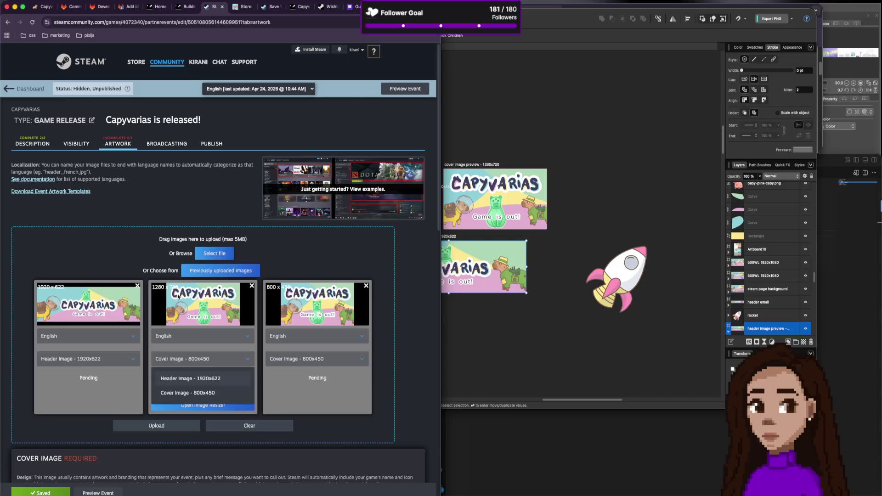
{"action": "scroll", "coordinate": [189, 394], "scroll_direction": "down", "scroll_amount": 4}
{"action": "scroll", "coordinate": [192, 386], "scroll_direction": "up", "scroll_amount": 3}
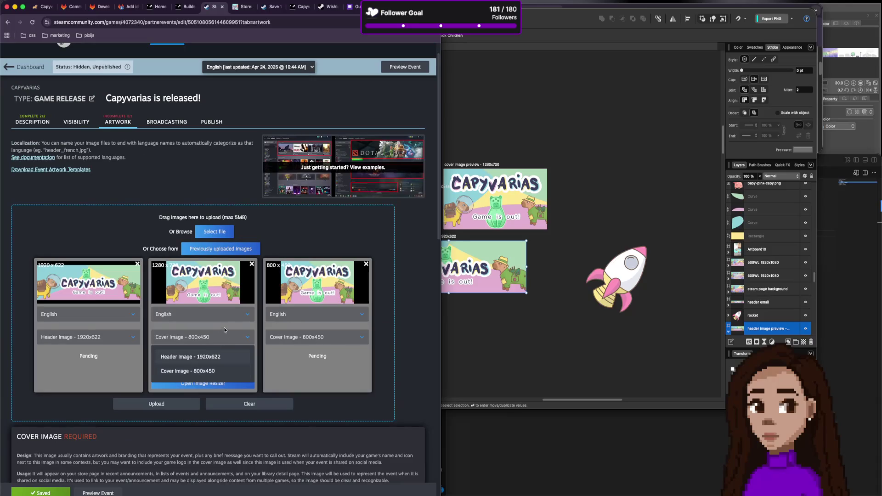
{"action": "left_click", "coordinate": [251, 265]}
{"action": "left_click", "coordinate": [251, 265]}
{"action": "left_click", "coordinate": [199, 376]}
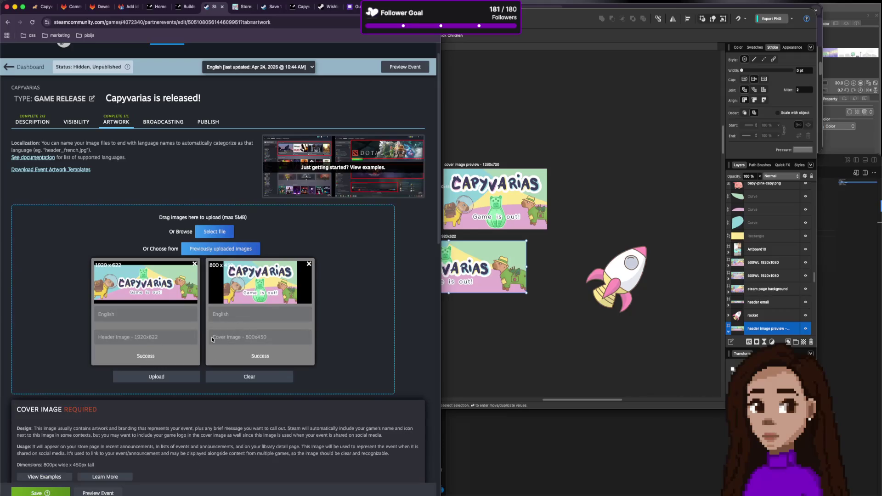
Review the uploaded event artwork, then bring the Affinity design back.
{"action": "scroll", "coordinate": [211, 339], "scroll_direction": "down", "scroll_amount": 10}
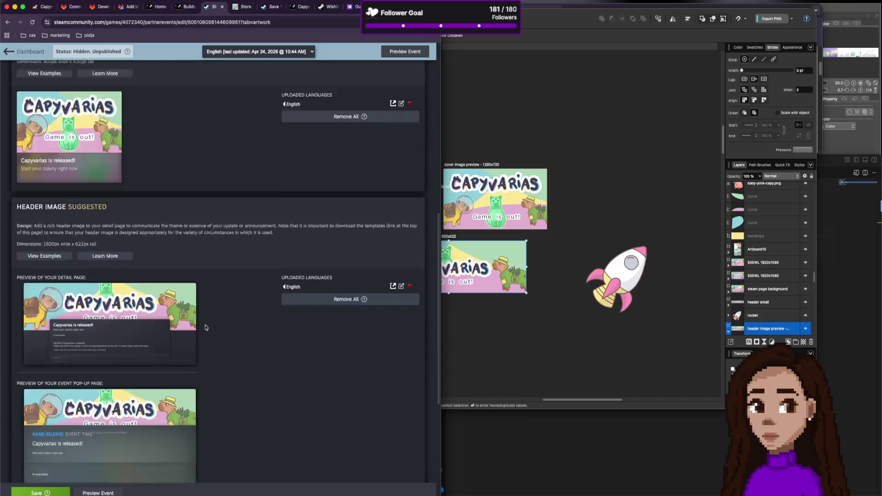
{"action": "scroll", "coordinate": [205, 326], "scroll_direction": "down", "scroll_amount": 3}
{"action": "scroll", "coordinate": [205, 326], "scroll_direction": "up", "scroll_amount": 8}
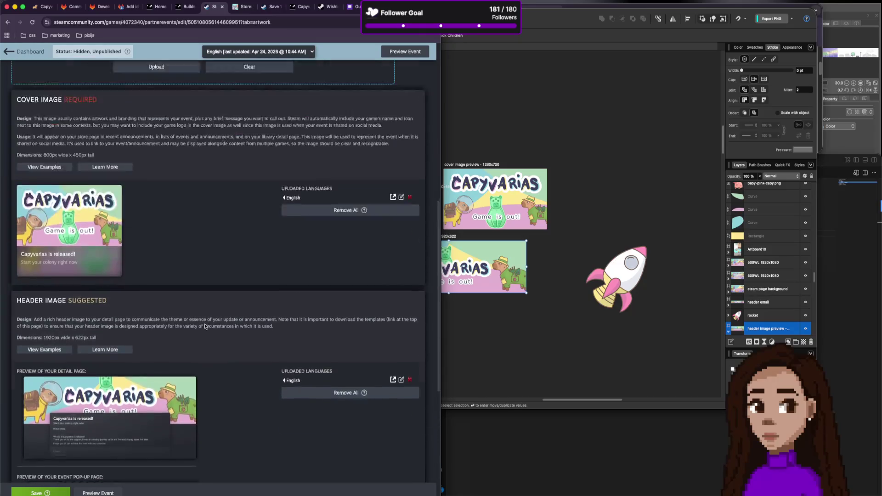
{"action": "scroll", "coordinate": [203, 326], "scroll_direction": "down", "scroll_amount": 3}
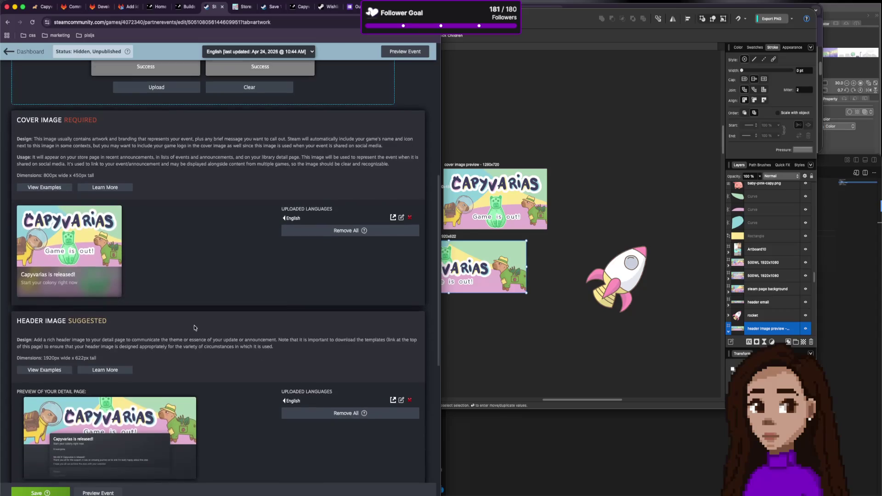
{"action": "scroll", "coordinate": [192, 327], "scroll_direction": "down", "scroll_amount": 2}
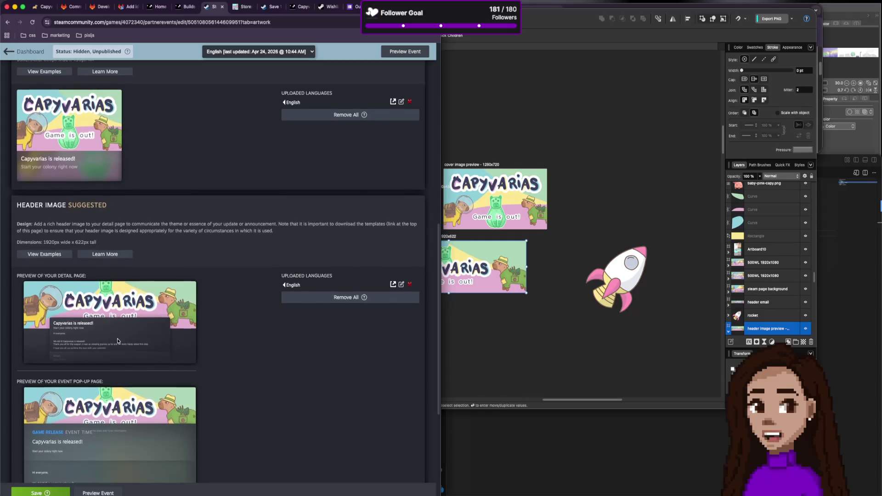
{"action": "scroll", "coordinate": [115, 331], "scroll_direction": "down", "scroll_amount": 5}
{"action": "scroll", "coordinate": [117, 339], "scroll_direction": "up", "scroll_amount": 9}
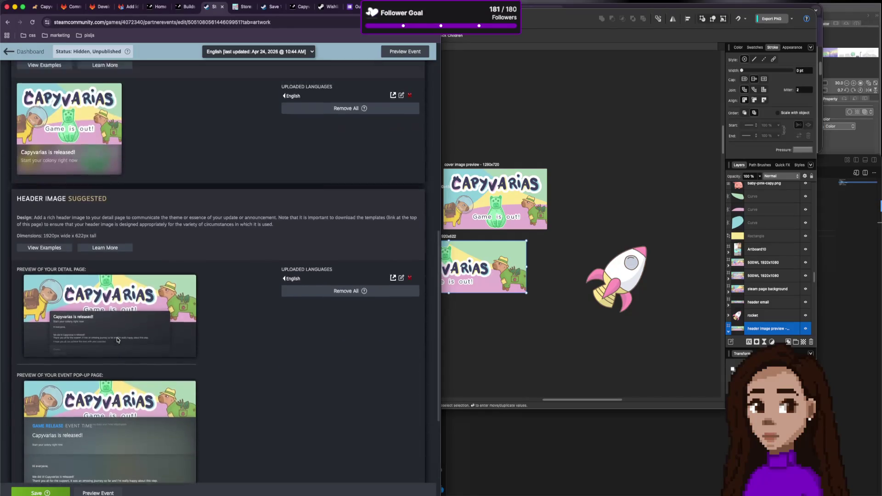
{"action": "scroll", "coordinate": [112, 325], "scroll_direction": "up", "scroll_amount": 6}
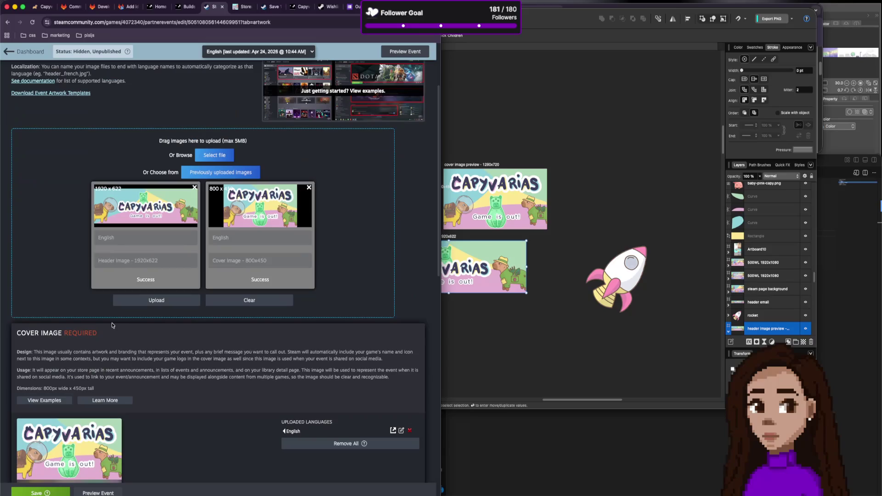
{"action": "scroll", "coordinate": [112, 326], "scroll_direction": "down", "scroll_amount": 2}
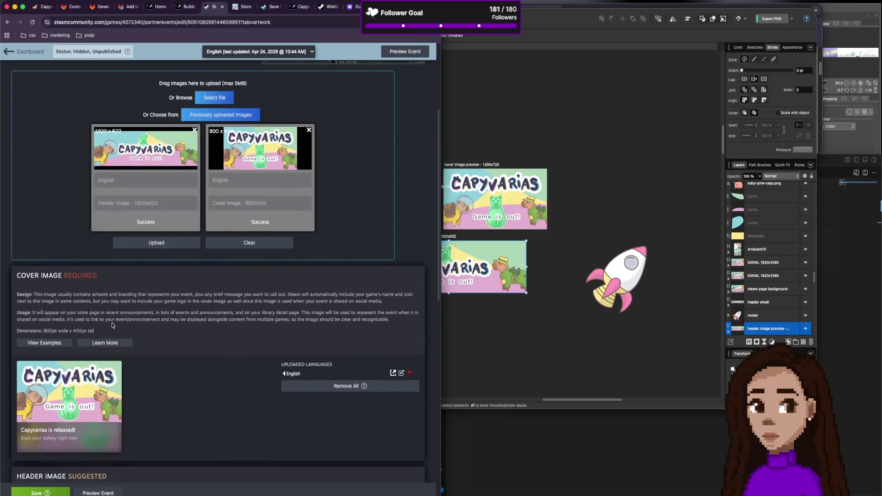
{"action": "scroll", "coordinate": [112, 324], "scroll_direction": "up", "scroll_amount": 4}
{"action": "left_click", "coordinate": [462, 305]}
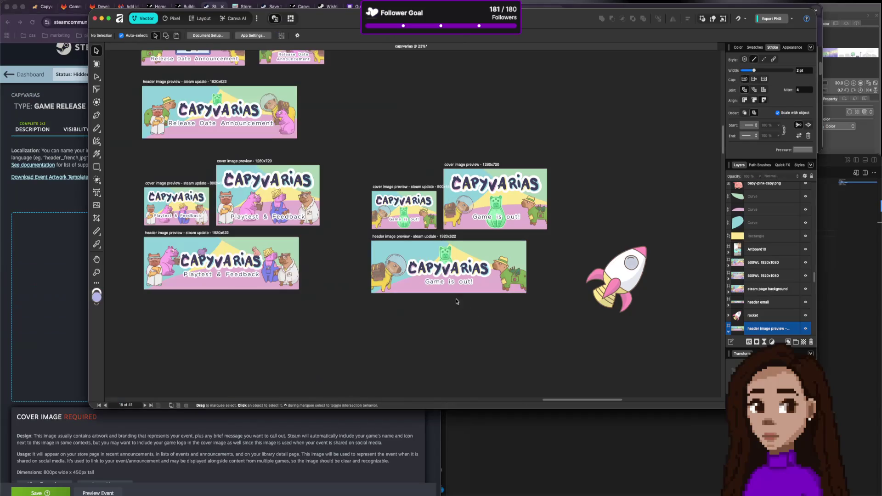
Shrink the green radioactive capy in the 1920x622 header and nudge the 'Game is out!' text up.
{"action": "left_click", "coordinate": [444, 253]}
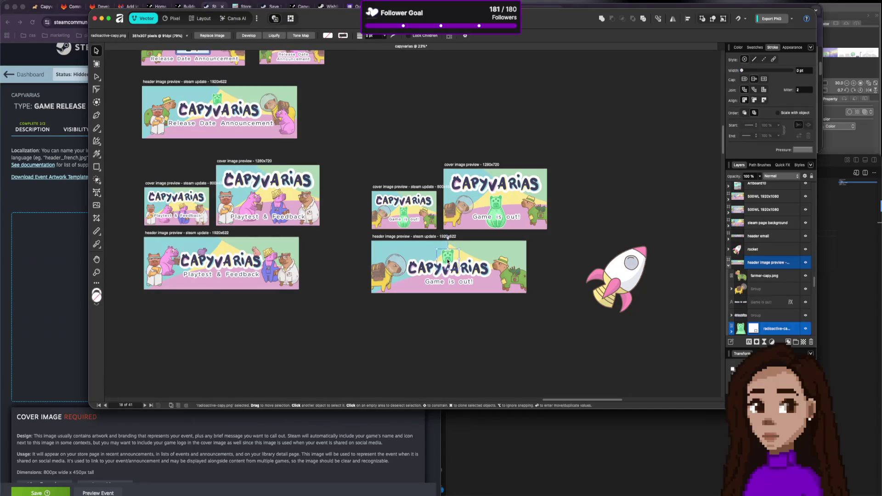
{"action": "left_click_drag", "start_coordinate": [457, 250], "coordinate": [453, 252]}
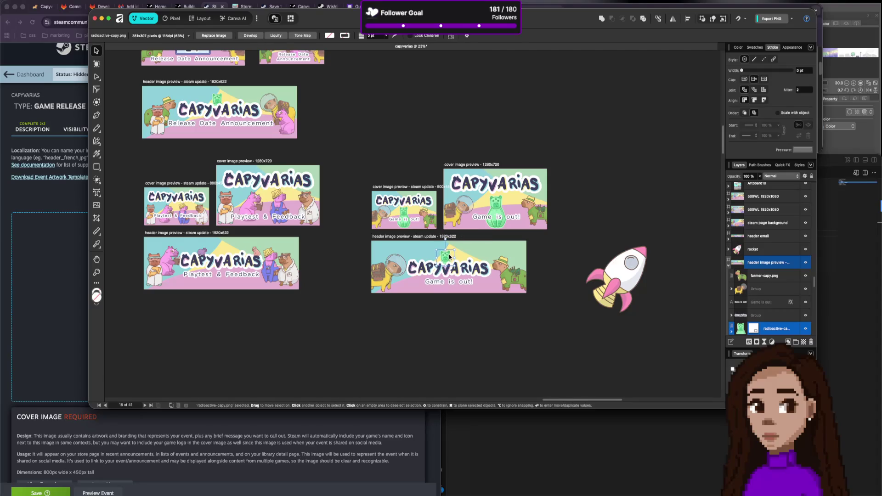
{"action": "left_click", "coordinate": [450, 284]}
{"action": "key", "text": "Up"}
{"action": "key", "text": "Up"}
{"action": "key", "text": "Up"}
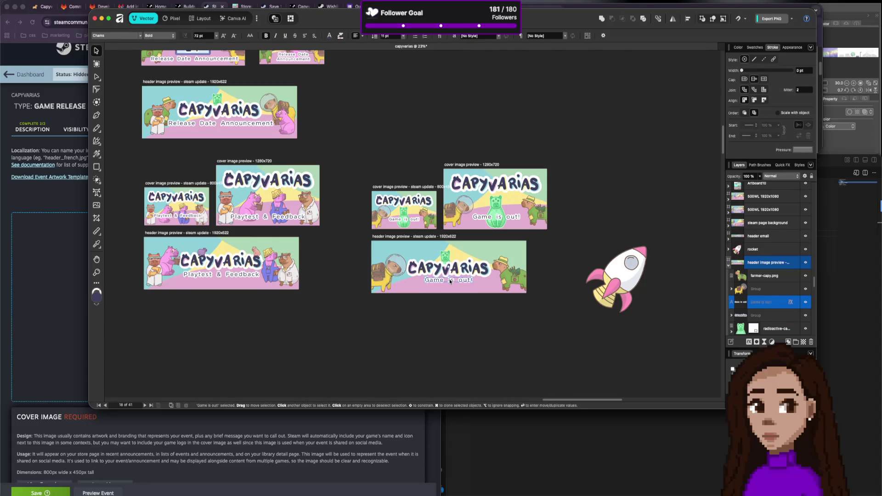
{"action": "left_click", "coordinate": [405, 312]}
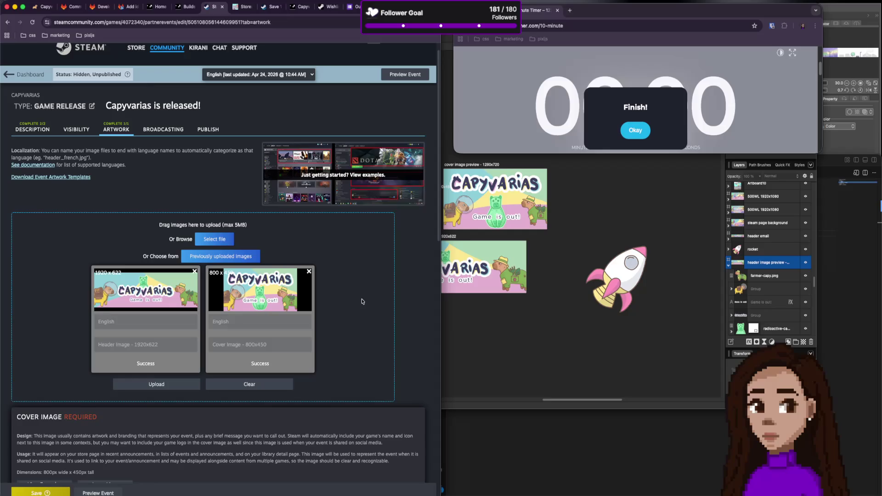
Scroll to the Cover Image and Header Image previews, then bring back the Affinity Capyvarias design.
{"action": "scroll", "coordinate": [299, 325], "scroll_direction": "down", "scroll_amount": 2}
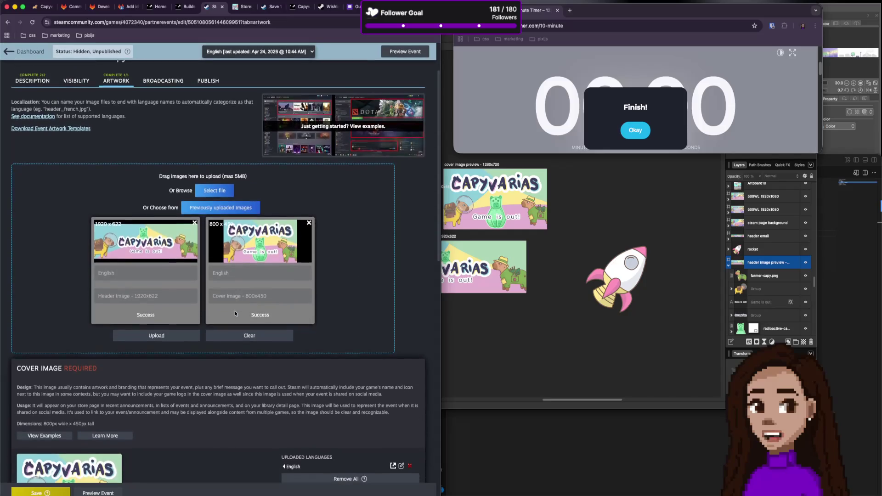
{"action": "scroll", "coordinate": [235, 314], "scroll_direction": "down", "scroll_amount": 10}
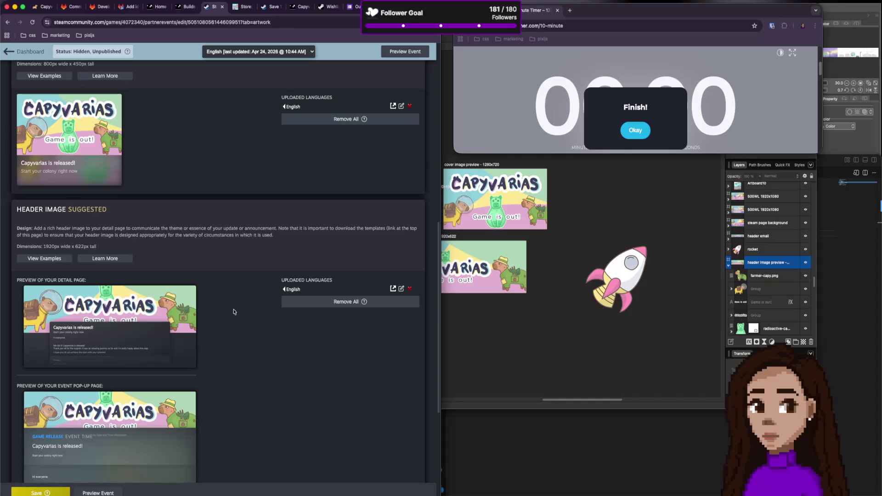
{"action": "left_click", "coordinate": [464, 272]}
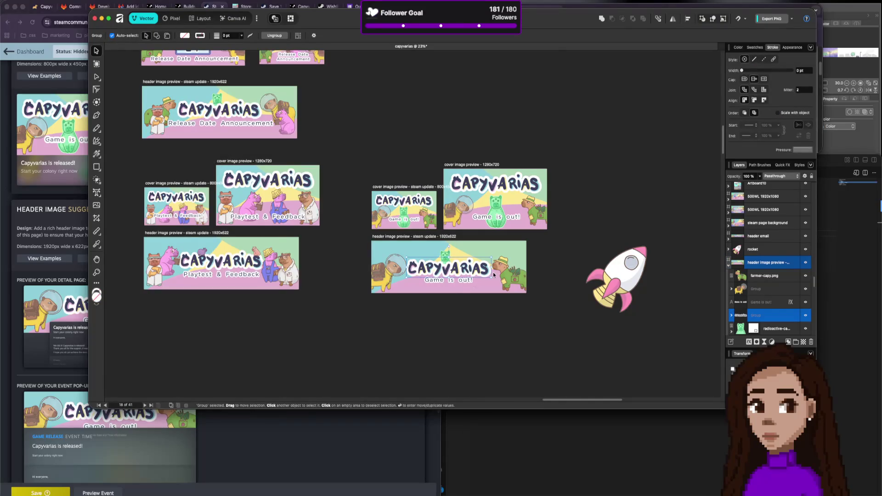
Slightly shrink the CAPYVARIAS title, nudge the Game is out! subtitle, and select both.
{"action": "left_click", "coordinate": [487, 274]}
{"action": "left_click_drag", "start_coordinate": [488, 274], "coordinate": [481, 273]}
{"action": "left_click", "coordinate": [468, 280], "text": "shift"}
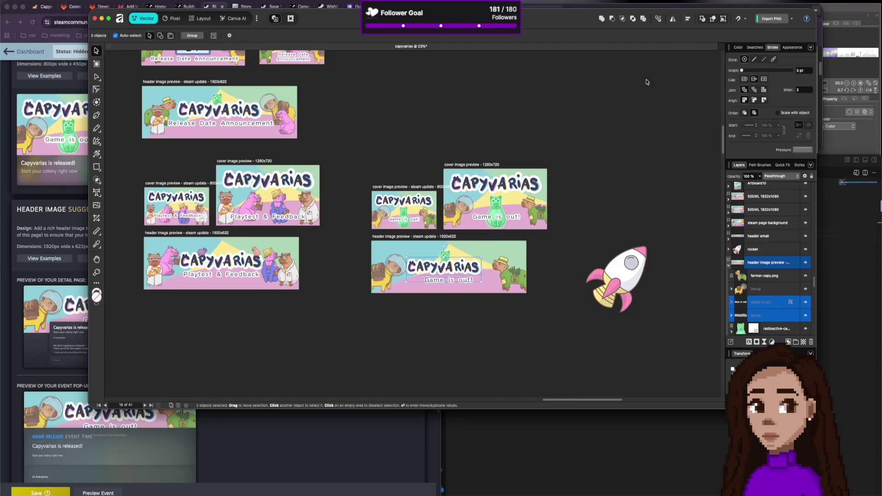
{"action": "left_click", "coordinate": [490, 329]}
{"action": "left_click", "coordinate": [458, 279]}
{"action": "left_click_drag", "start_coordinate": [458, 280], "coordinate": [455, 277]}
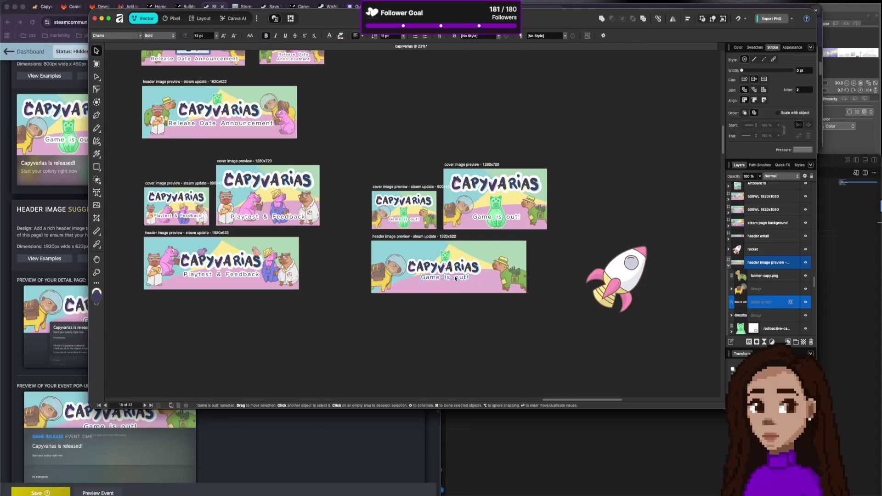
{"action": "left_click", "coordinate": [455, 271], "text": "shift"}
Centre the title and subtitle horizontally relative to the artboard.
{"action": "left_click", "coordinate": [688, 19]}
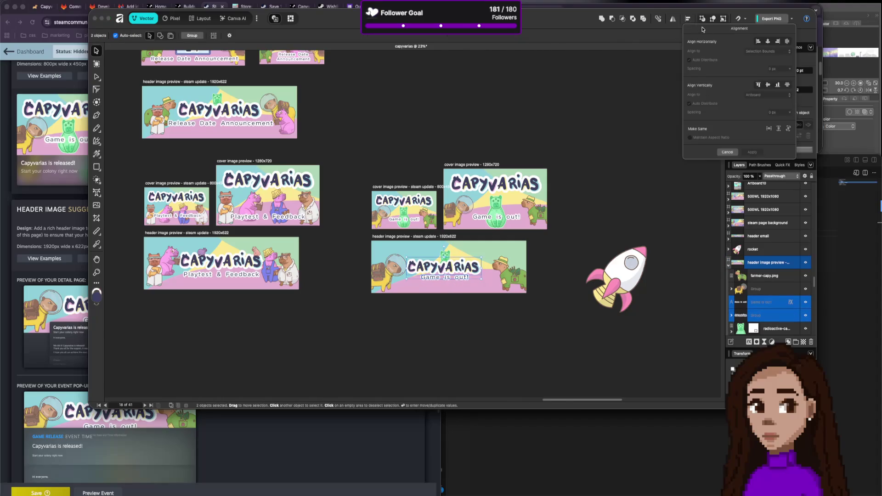
{"action": "left_click", "coordinate": [768, 42]}
{"action": "left_click", "coordinate": [767, 51]}
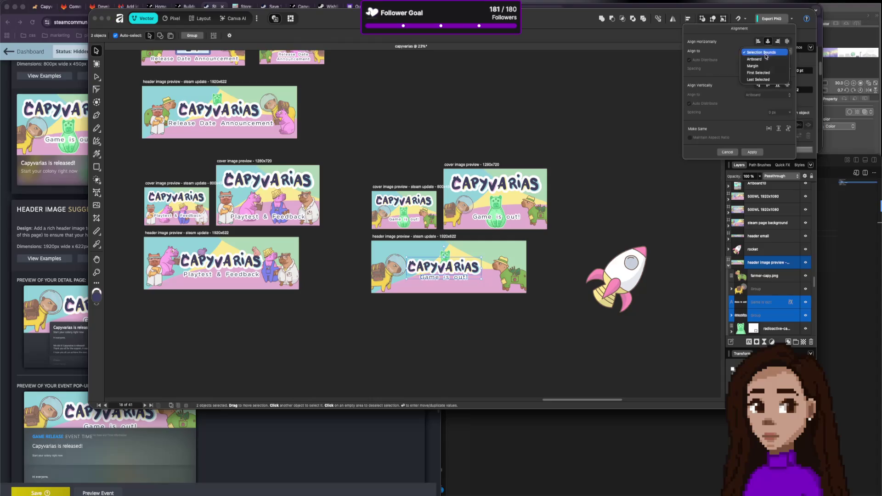
{"action": "left_click", "coordinate": [763, 65]}
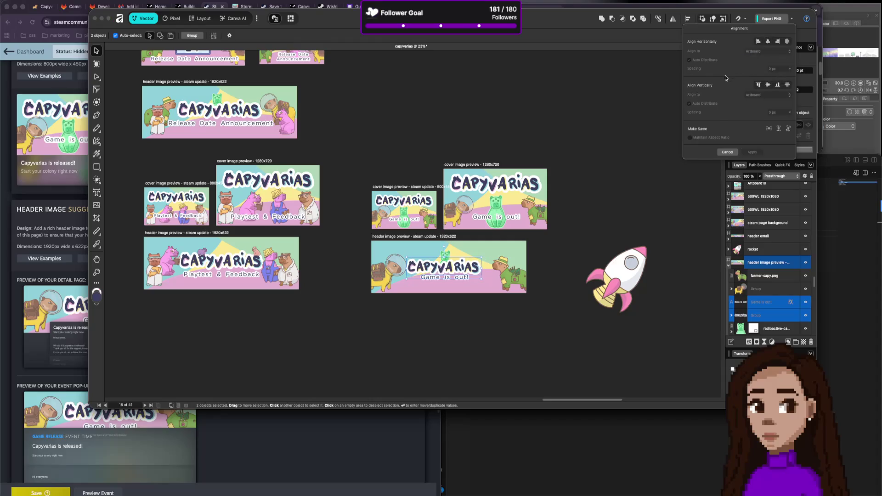
{"action": "left_click", "coordinate": [769, 41]}
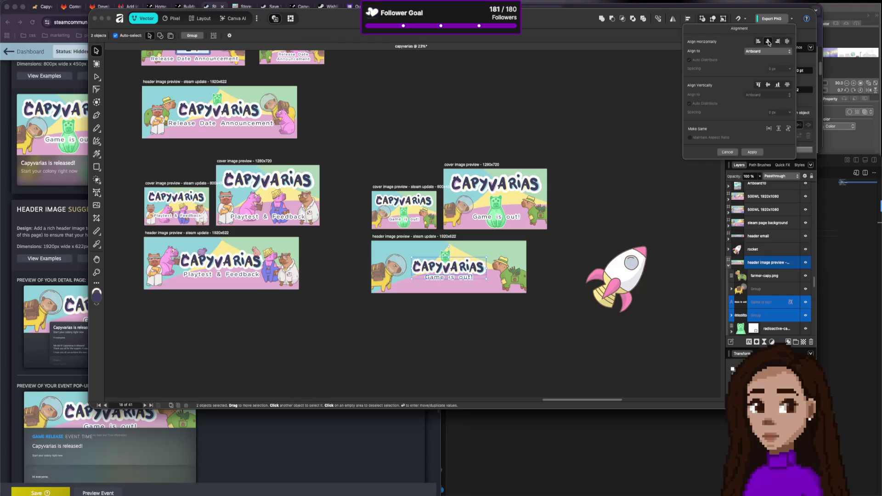
{"action": "left_click", "coordinate": [561, 262]}
Nudge the astronaut capybara group slightly right, then select the header artboard.
{"action": "left_click", "coordinate": [450, 257]}
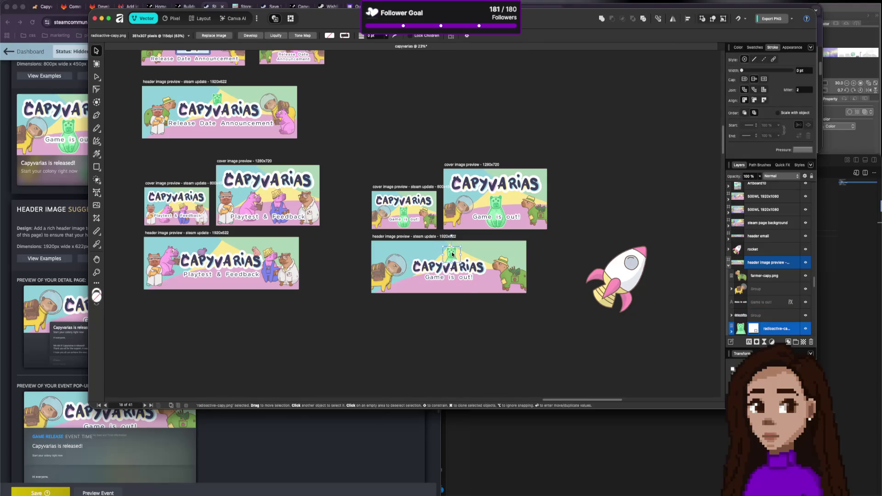
{"action": "left_click", "coordinate": [457, 362]}
{"action": "left_click", "coordinate": [515, 284]}
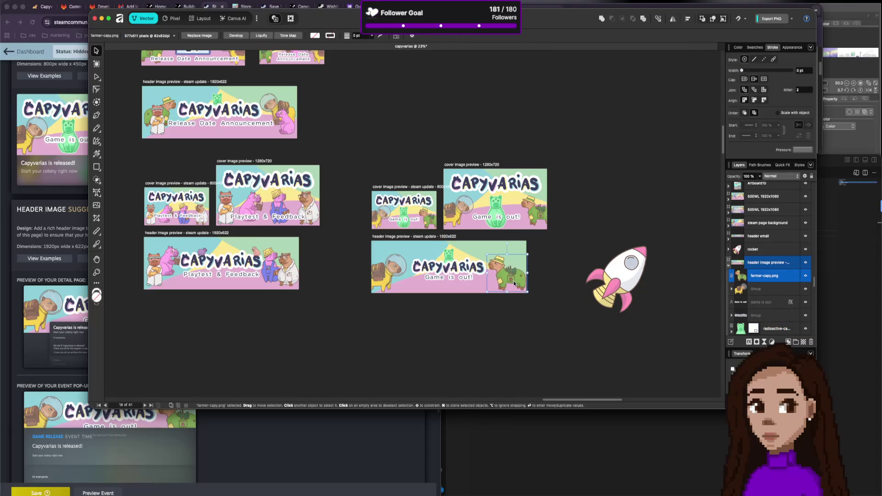
{"action": "left_click", "coordinate": [391, 279]}
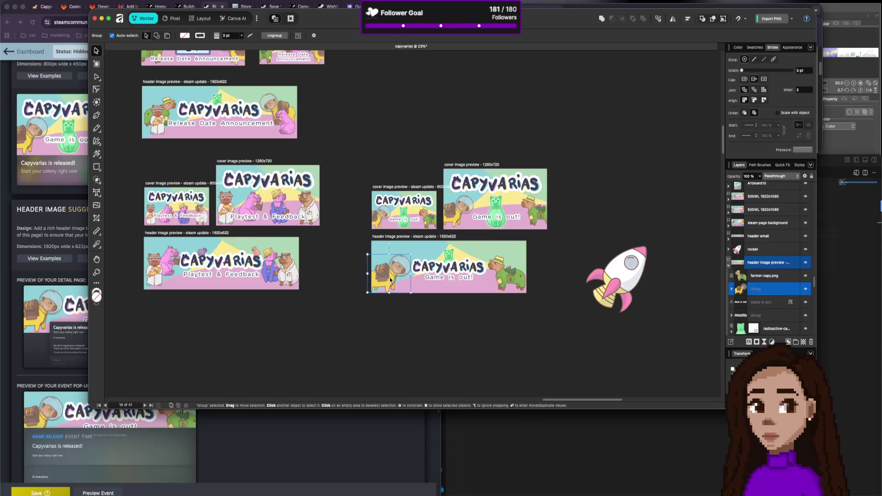
{"action": "left_click_drag", "start_coordinate": [391, 280], "coordinate": [390, 278]}
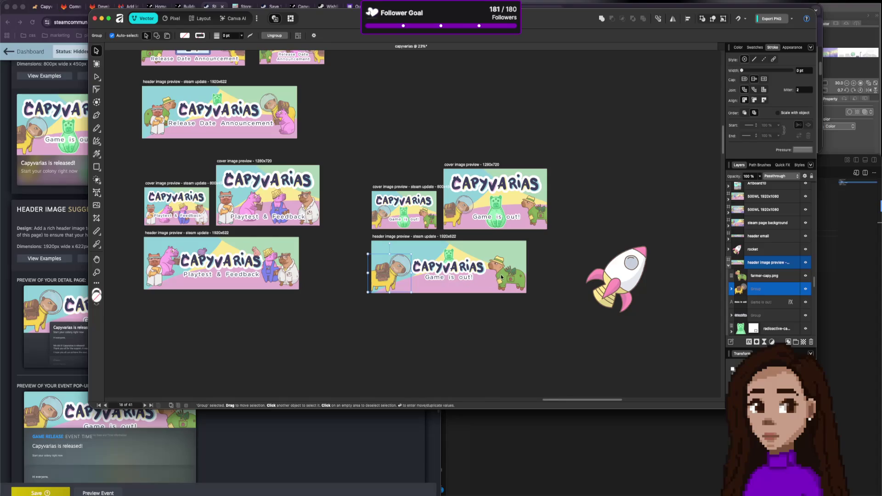
{"action": "left_click", "coordinate": [541, 319]}
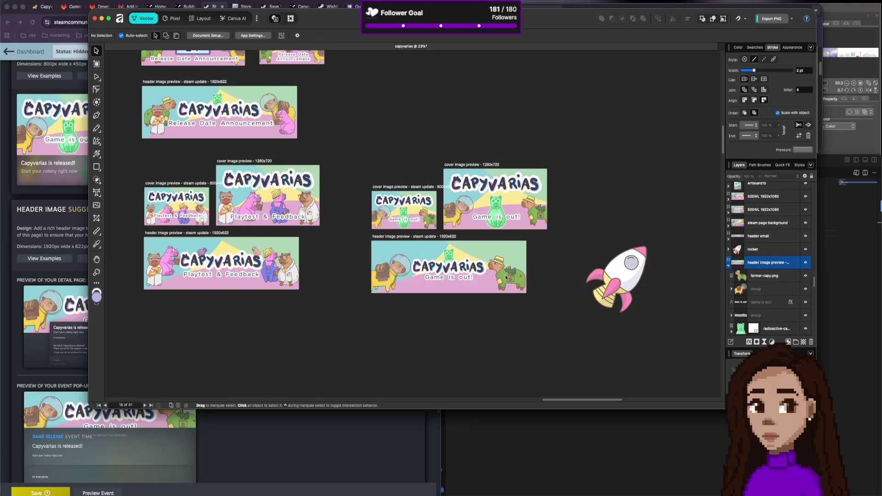
{"action": "left_click", "coordinate": [438, 237]}
Export the header artboard to PNG, replacing Desktop's capyvarias-header.png, then return to the Steam editor.
{"action": "key", "text": "super+alt+shift+s"}
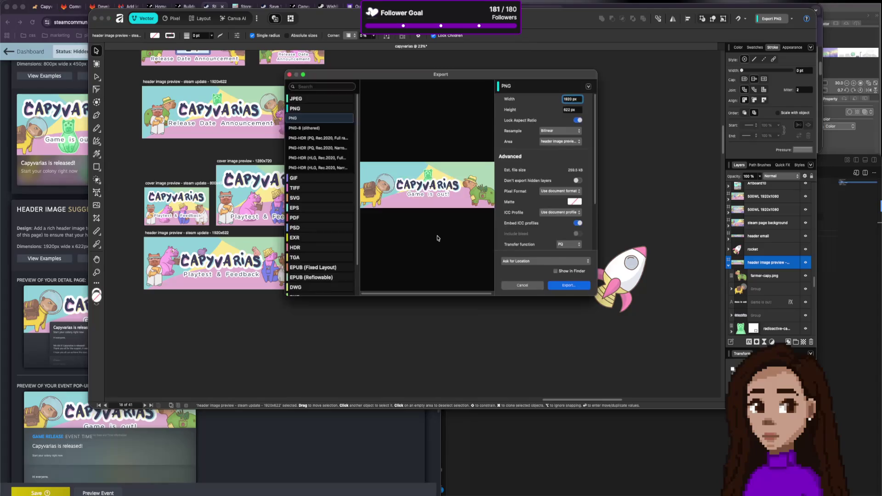
{"action": "left_click", "coordinate": [562, 286]}
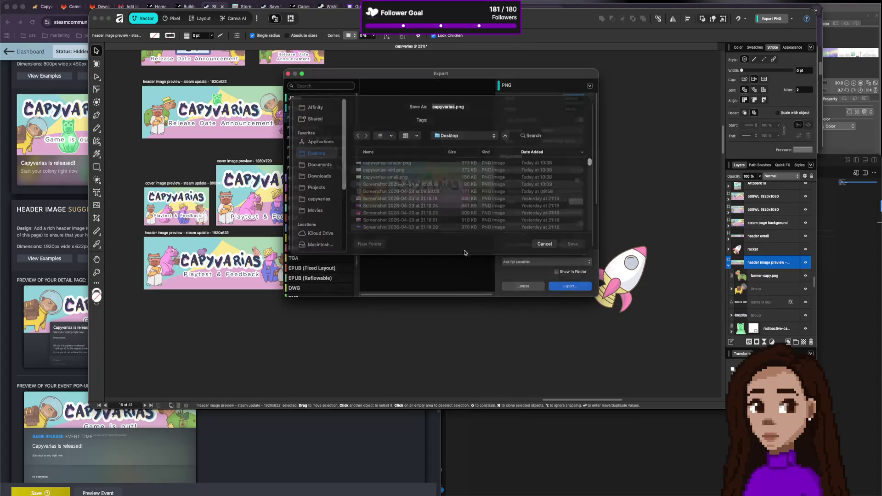
{"action": "left_click", "coordinate": [402, 171]}
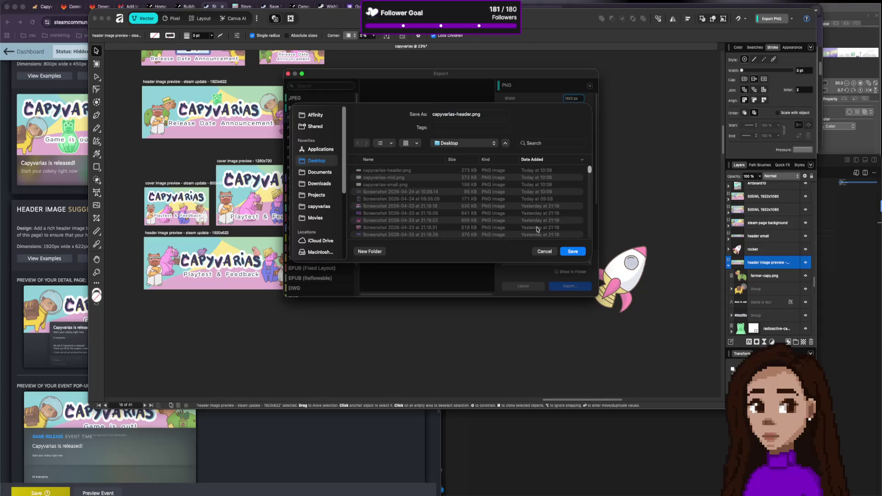
{"action": "left_click", "coordinate": [572, 251]}
{"action": "left_click", "coordinate": [459, 219]}
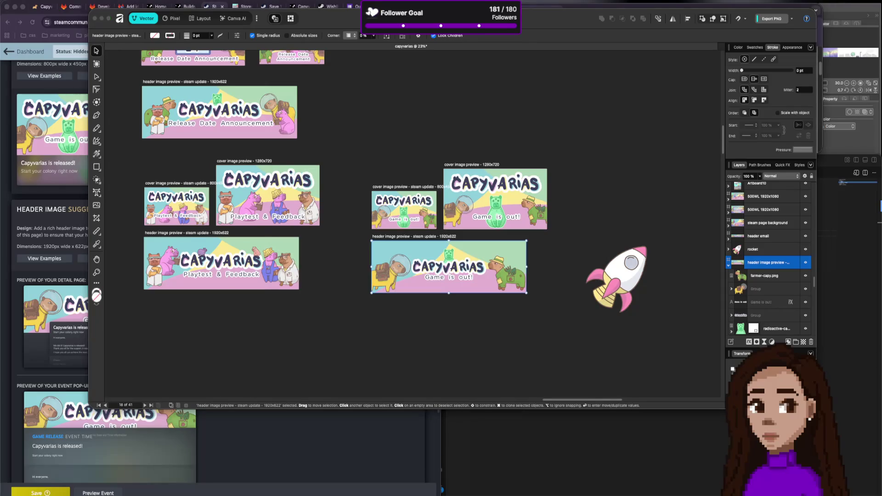
{"action": "left_click", "coordinate": [317, 443]}
{"action": "scroll", "coordinate": [197, 183], "scroll_direction": "up", "scroll_amount": 5}
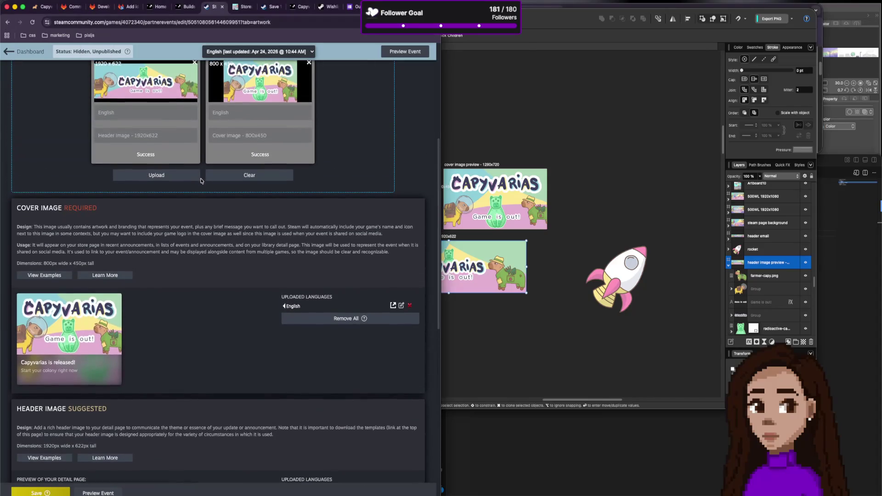
Pick an image from the Desktop in the upload file browser.
{"action": "scroll", "coordinate": [201, 180], "scroll_direction": "up", "scroll_amount": 1}
{"action": "scroll", "coordinate": [201, 185], "scroll_direction": "down", "scroll_amount": 5}
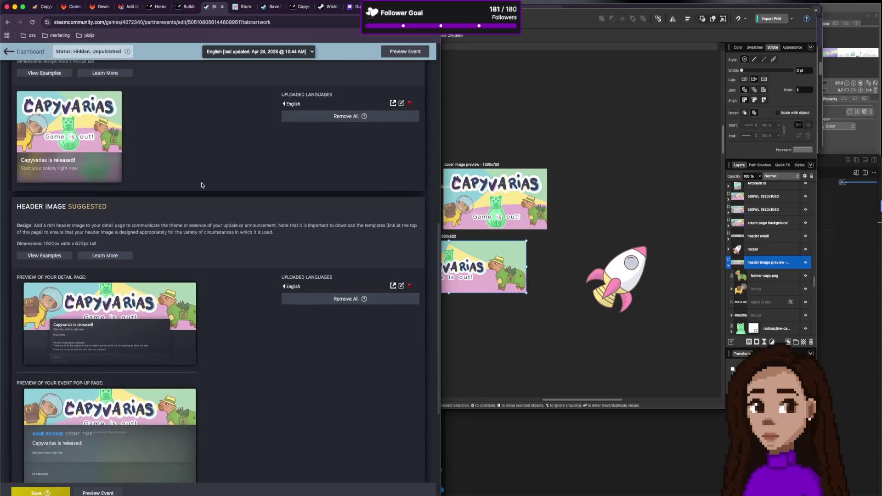
{"action": "scroll", "coordinate": [201, 186], "scroll_direction": "up", "scroll_amount": 10}
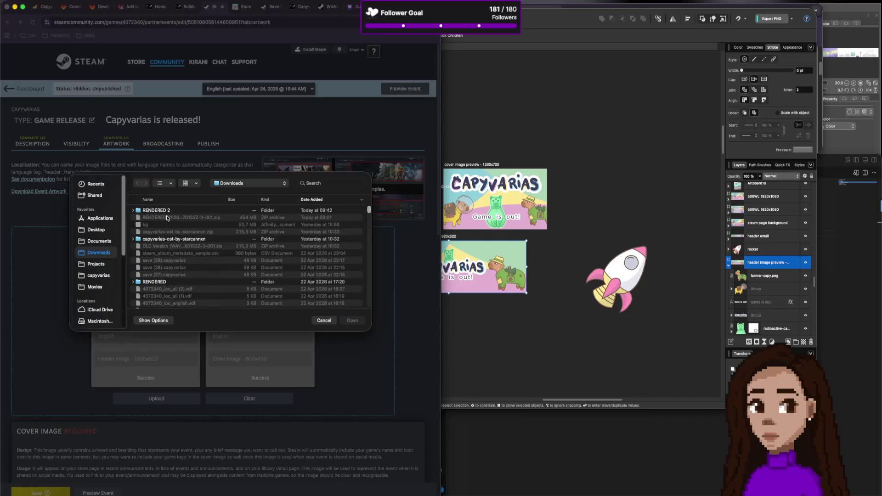
{"action": "left_click", "coordinate": [94, 231]}
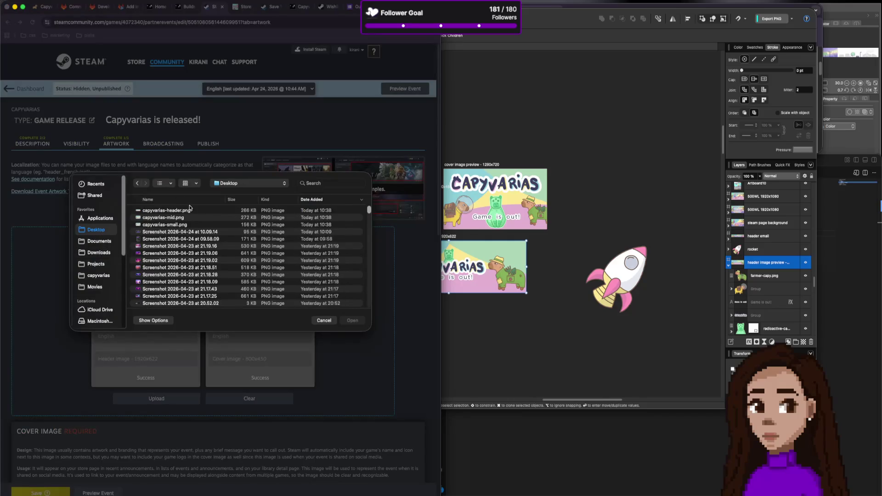
{"action": "double_click", "coordinate": [191, 210]}
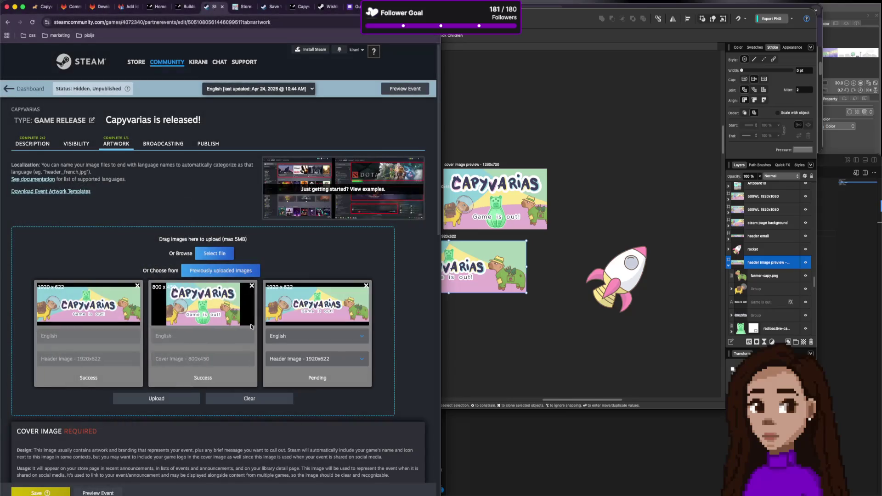
Clear the queued upload cards and upload capyvarias-header.png as the header image.
{"action": "left_click", "coordinate": [241, 399]}
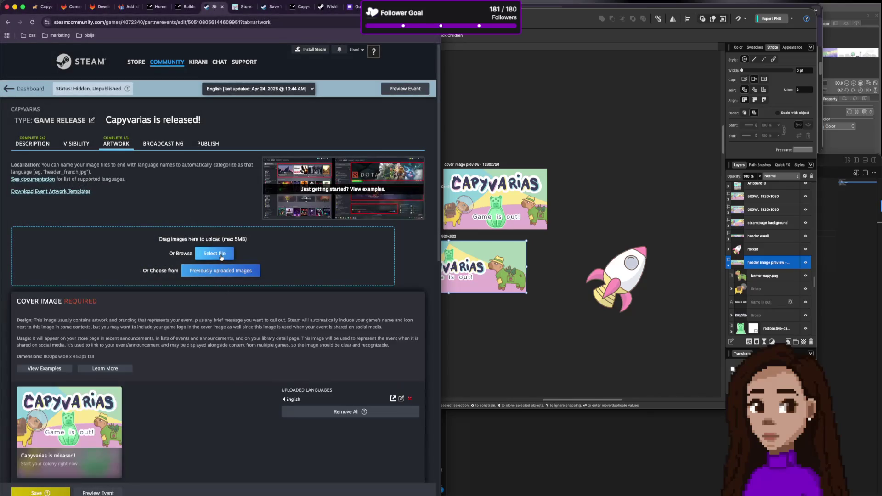
{"action": "left_click", "coordinate": [222, 257]}
{"action": "double_click", "coordinate": [173, 209]}
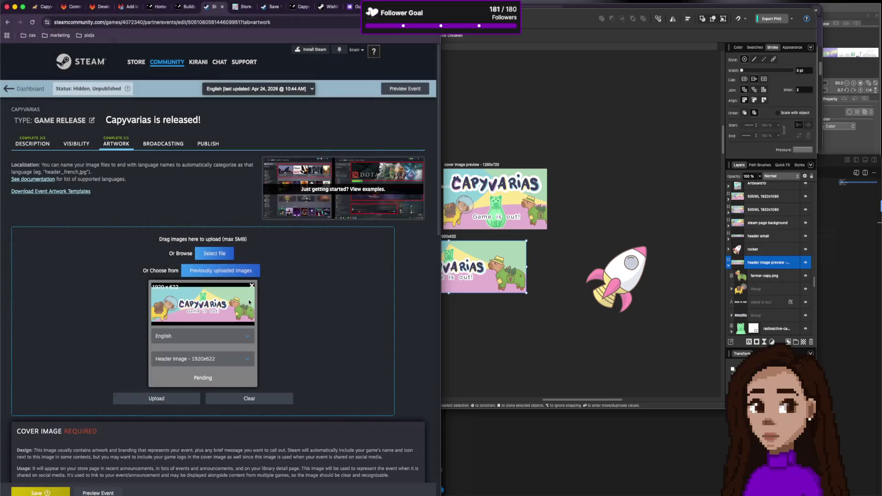
{"action": "left_click", "coordinate": [182, 400]}
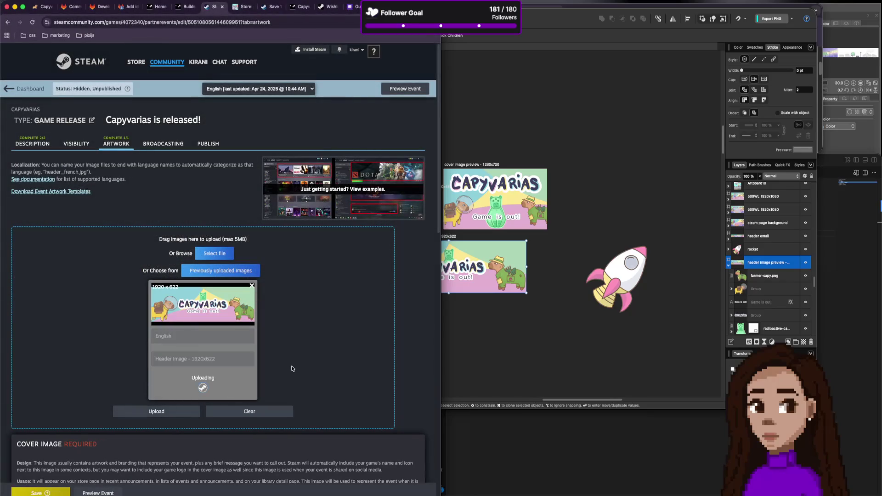
{"action": "scroll", "coordinate": [289, 365], "scroll_direction": "down", "scroll_amount": 10}
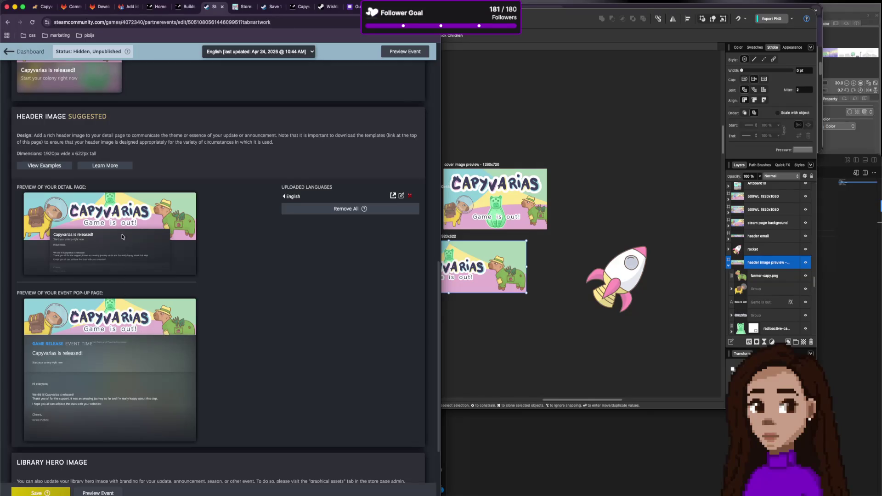
Shift the Game is out! title elements slightly down on the header.
{"action": "left_click", "coordinate": [522, 346]}
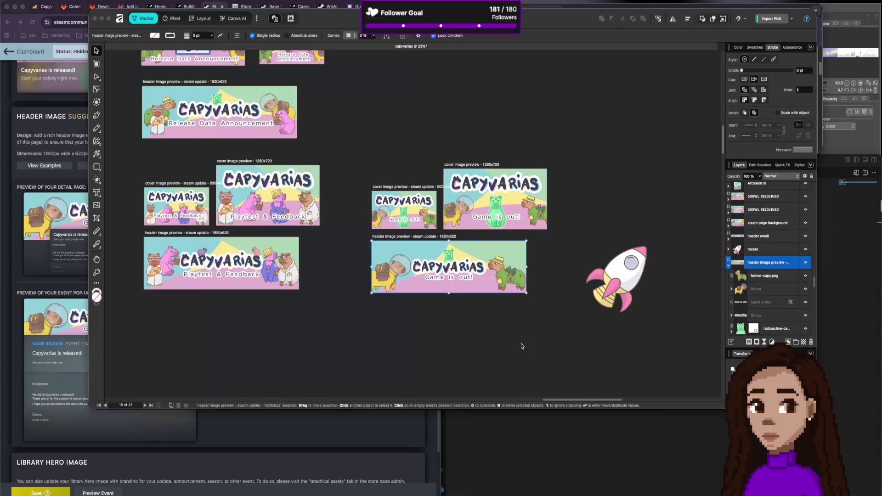
{"action": "left_click", "coordinate": [458, 280]}
{"action": "left_click", "coordinate": [455, 266], "text": "shift"}
{"action": "left_click", "coordinate": [452, 252], "text": "shift"}
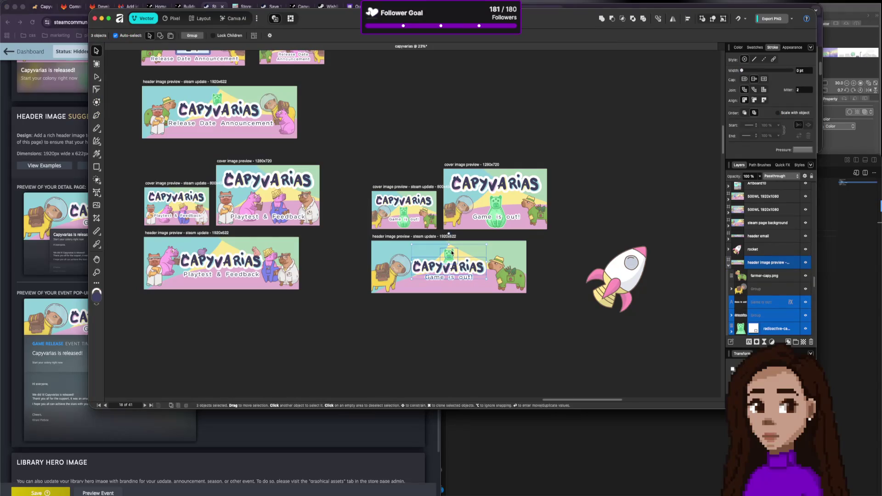
{"action": "left_click_drag", "start_coordinate": [452, 252], "coordinate": [456, 255]}
{"action": "left_click", "coordinate": [493, 345]}
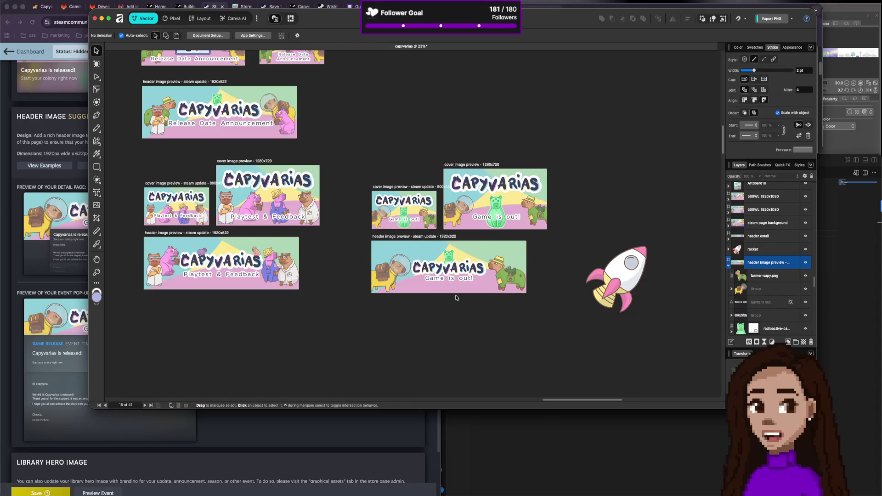
Compare with the Steam event page, then reselect and deselect the header title pieces.
{"action": "left_click", "coordinate": [21, 260]}
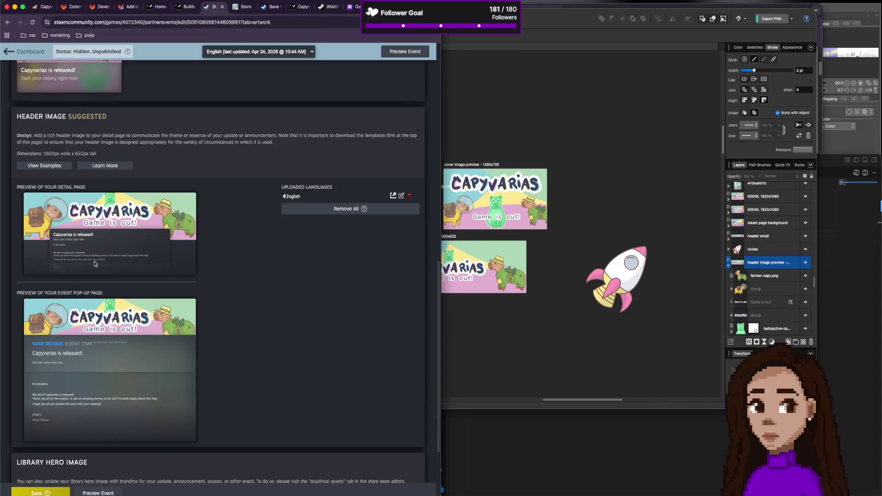
{"action": "left_click", "coordinate": [541, 352]}
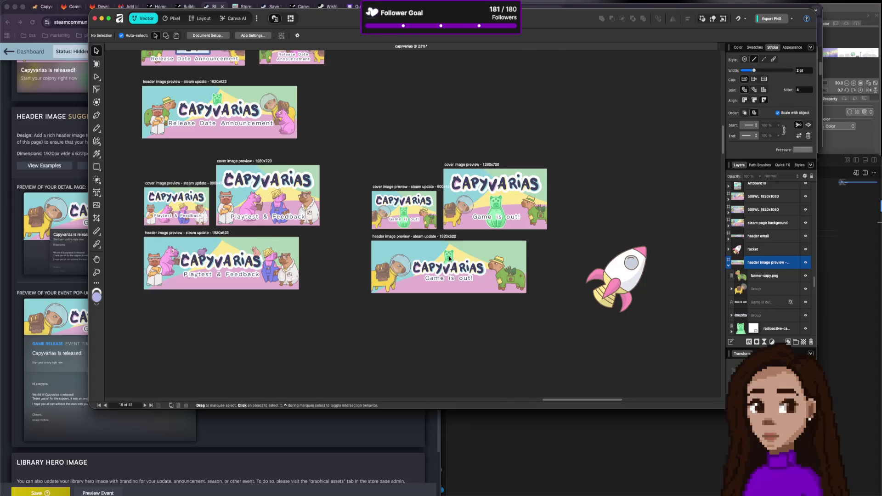
{"action": "left_click", "coordinate": [450, 259]}
{"action": "left_click", "coordinate": [458, 269], "text": "shift"}
{"action": "left_click", "coordinate": [465, 279], "text": "shift"}
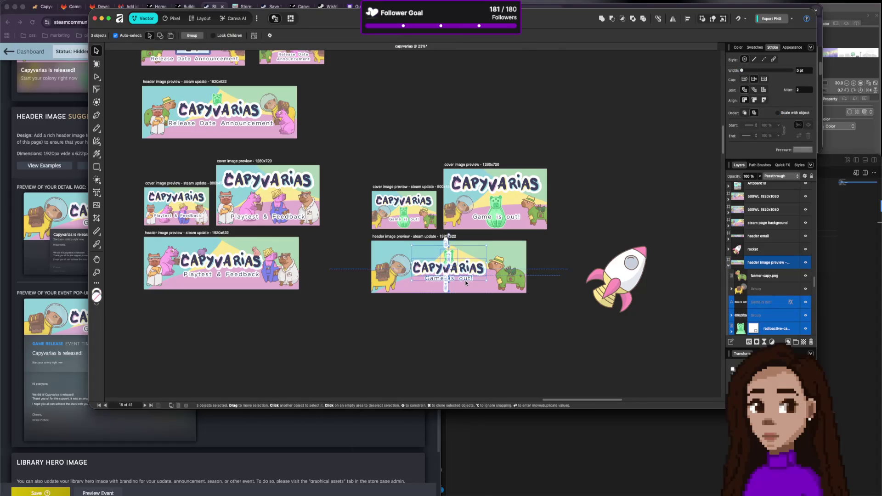
{"action": "left_click", "coordinate": [465, 330]}
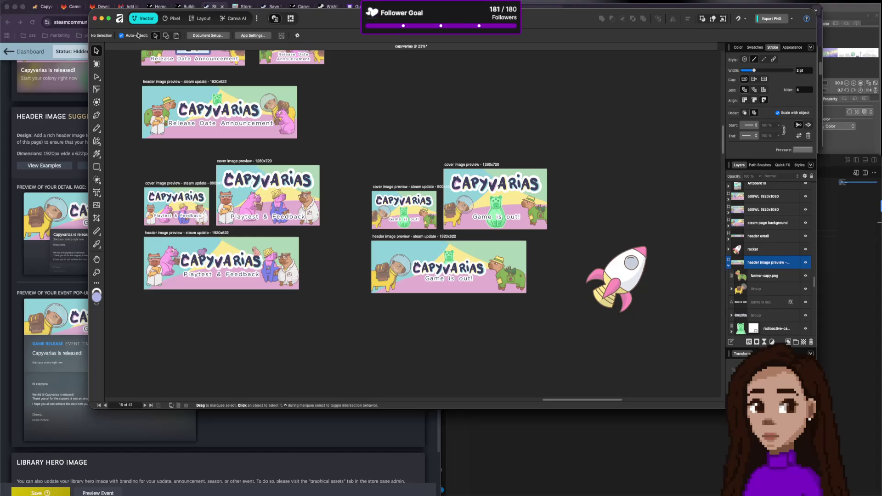
Re-export the 1920x622 header PNG, overwriting capyvarias-header.png on the Desktop.
{"action": "key", "text": "super+alt+shift+w"}
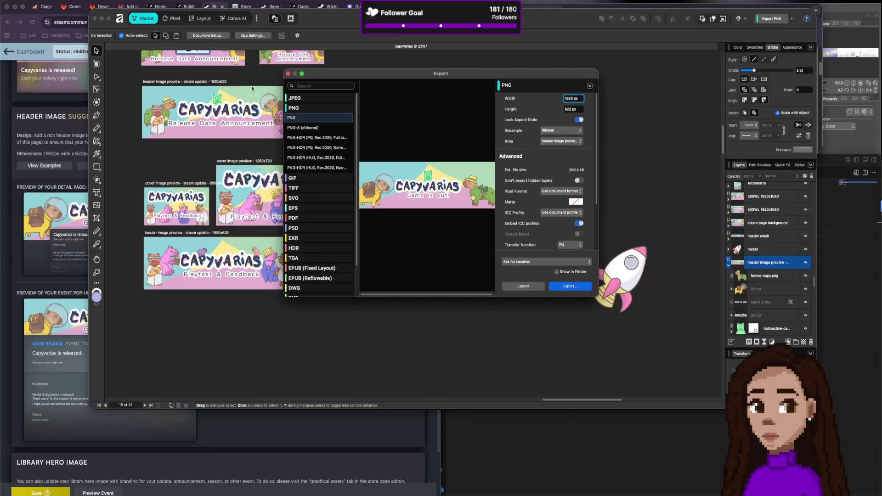
{"action": "left_click", "coordinate": [572, 287]}
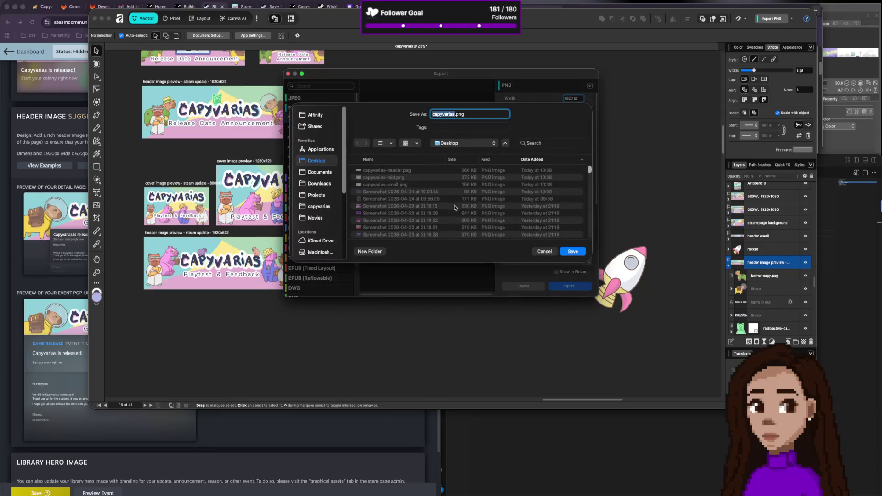
{"action": "left_click", "coordinate": [404, 171]}
{"action": "key", "text": "Return"}
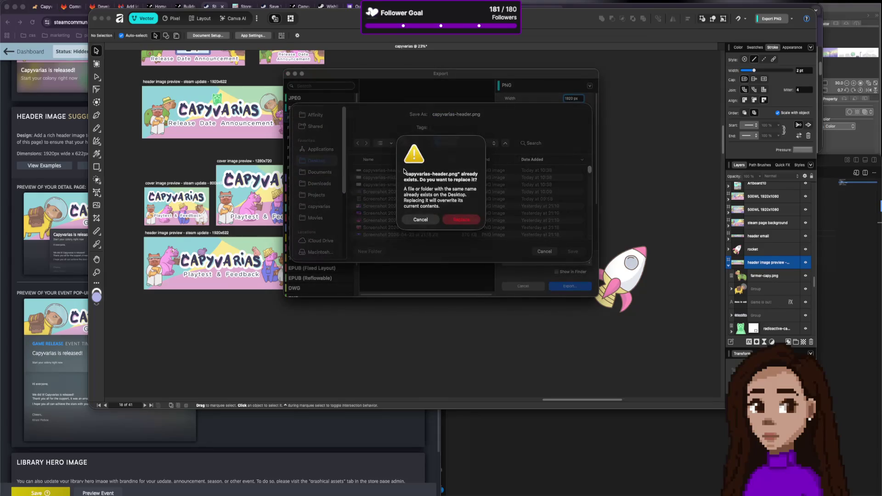
{"action": "left_click", "coordinate": [462, 217]}
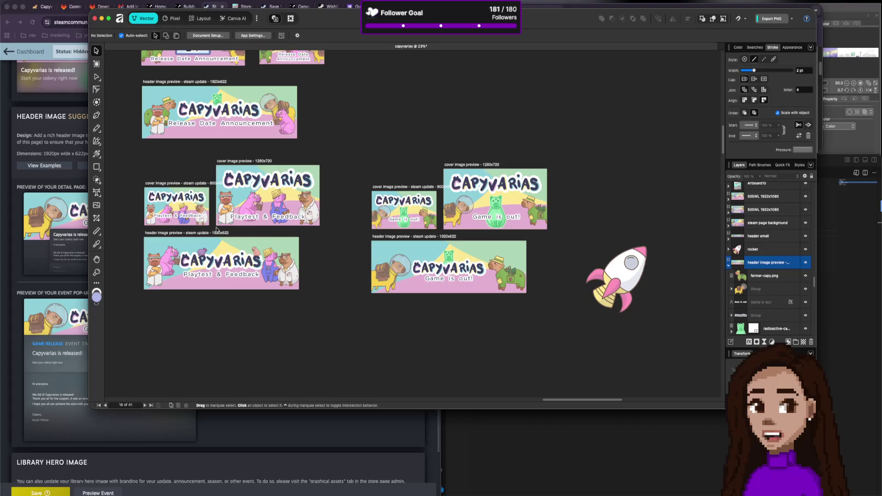
{"action": "left_click", "coordinate": [61, 173]}
Discard the old pending header upload and upload the new capyvarias-header.png.
{"action": "scroll", "coordinate": [193, 156], "scroll_direction": "up", "scroll_amount": 3}
{"action": "scroll", "coordinate": [193, 156], "scroll_direction": "up", "scroll_amount": 5}
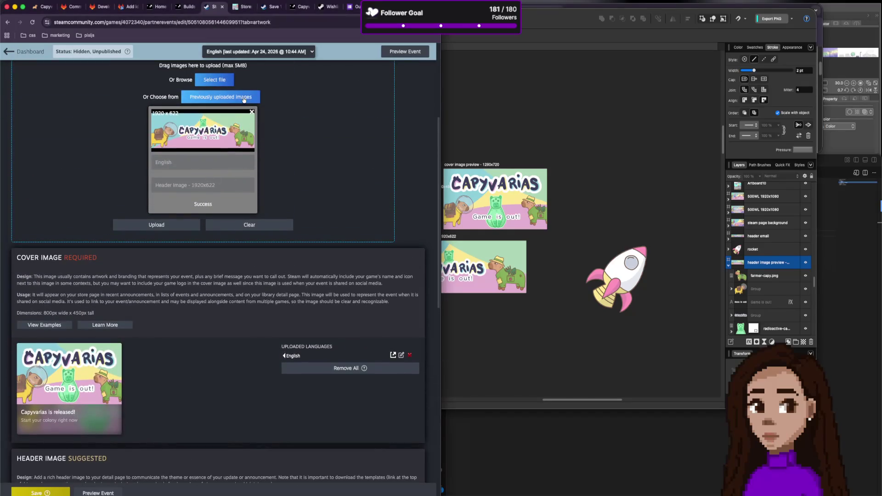
{"action": "left_click", "coordinate": [221, 97]}
{"action": "left_click", "coordinate": [326, 118]}
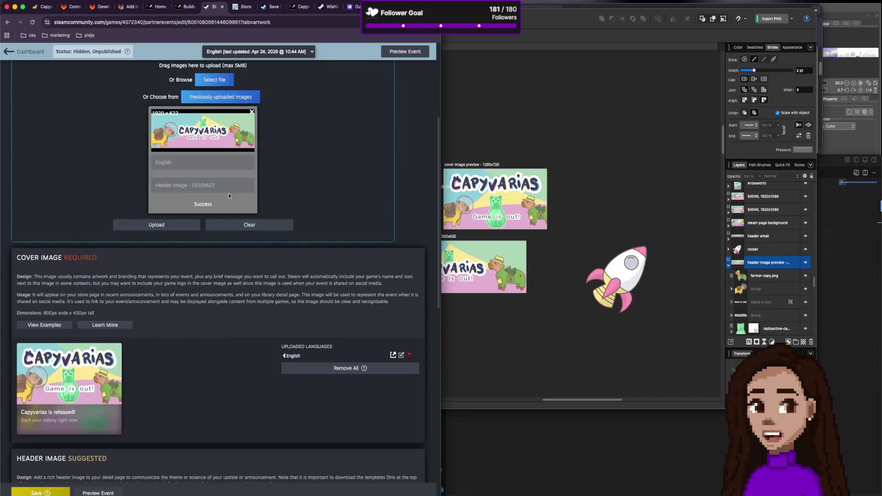
{"action": "left_click", "coordinate": [246, 226]}
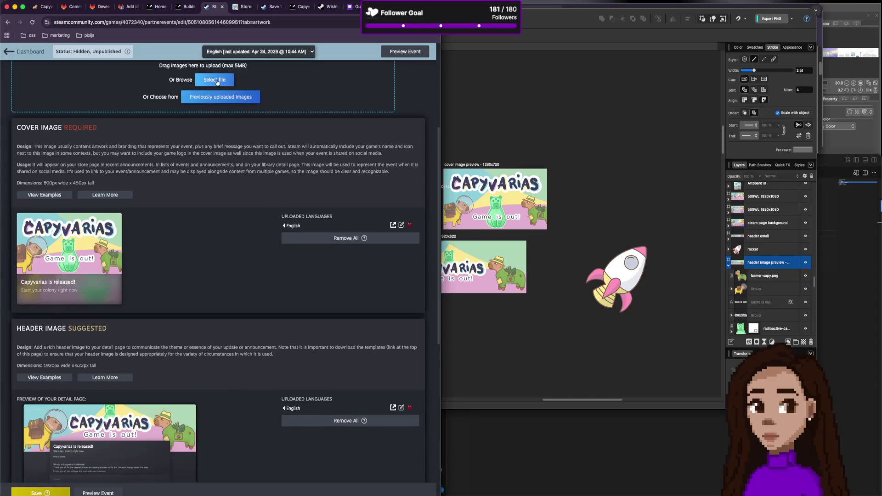
{"action": "left_click", "coordinate": [217, 82]}
{"action": "double_click", "coordinate": [179, 210]}
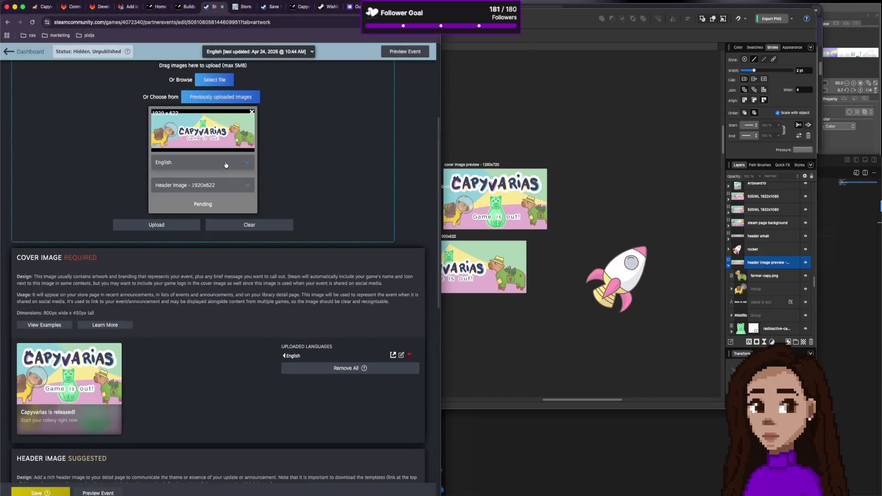
{"action": "left_click", "coordinate": [180, 225]}
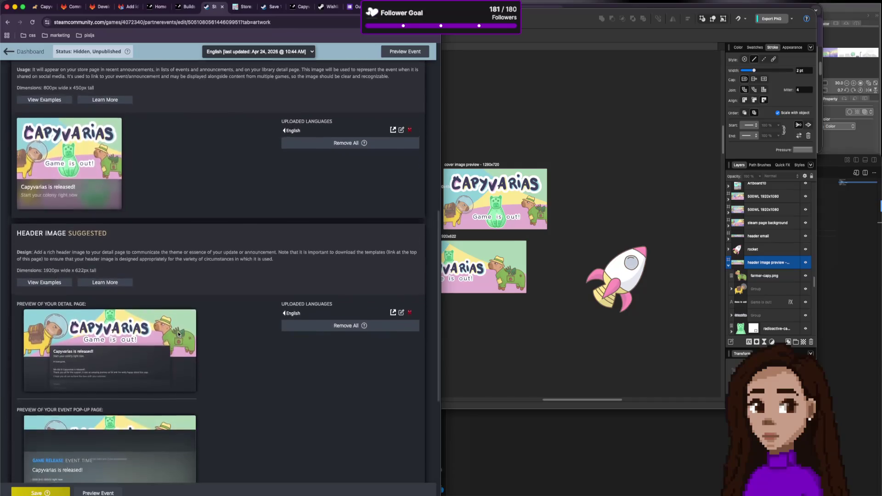
Review the updated header previews and save the event with Ctrl+S.
{"action": "scroll", "coordinate": [178, 334], "scroll_direction": "down", "scroll_amount": 5}
{"action": "scroll", "coordinate": [178, 334], "scroll_direction": "up", "scroll_amount": 3}
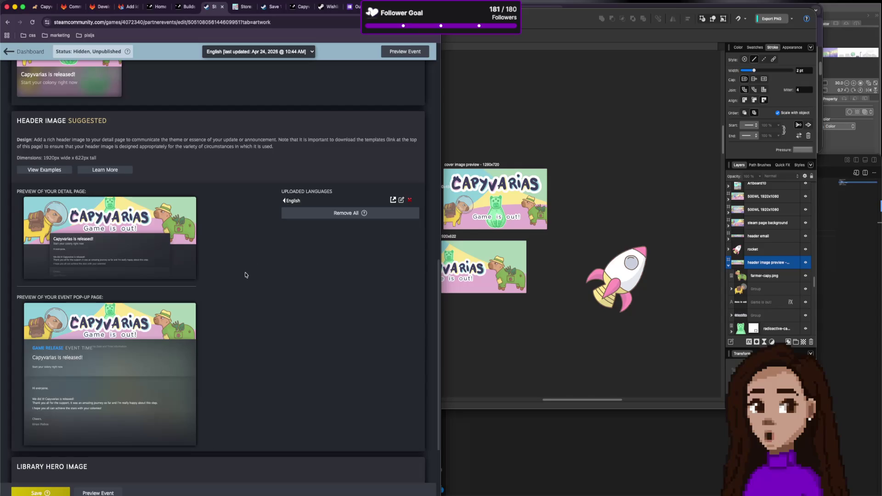
{"action": "scroll", "coordinate": [215, 288], "scroll_direction": "down", "scroll_amount": 3}
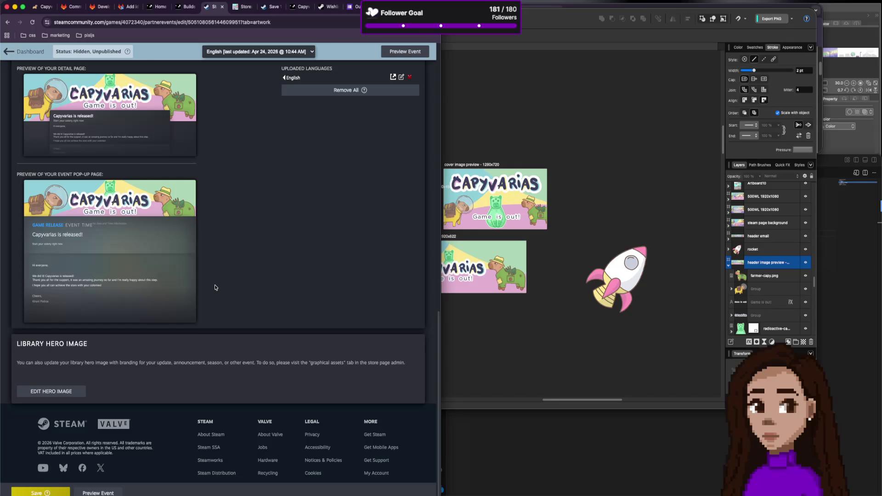
{"action": "scroll", "coordinate": [214, 286], "scroll_direction": "up", "scroll_amount": 3}
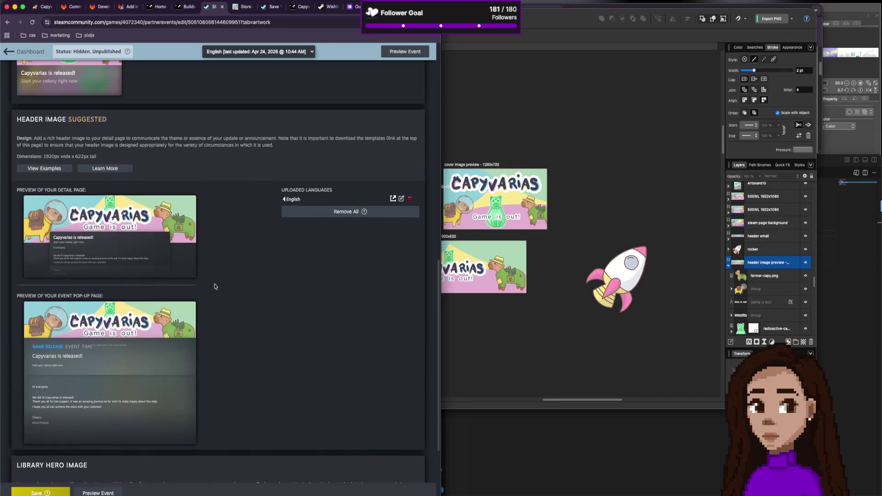
{"action": "scroll", "coordinate": [190, 300], "scroll_direction": "up", "scroll_amount": 3}
{"action": "key", "text": "ctrl+s"}
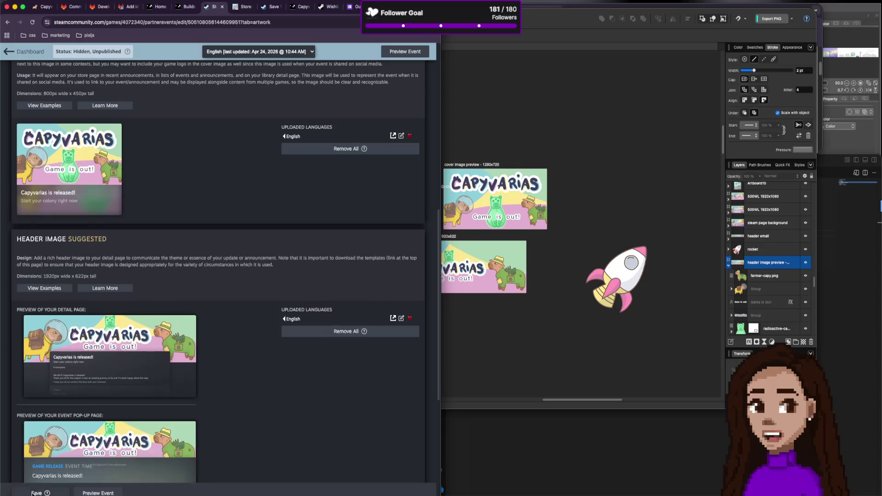
Switch to the event's Description tab.
{"action": "scroll", "coordinate": [243, 266], "scroll_direction": "up", "scroll_amount": 6}
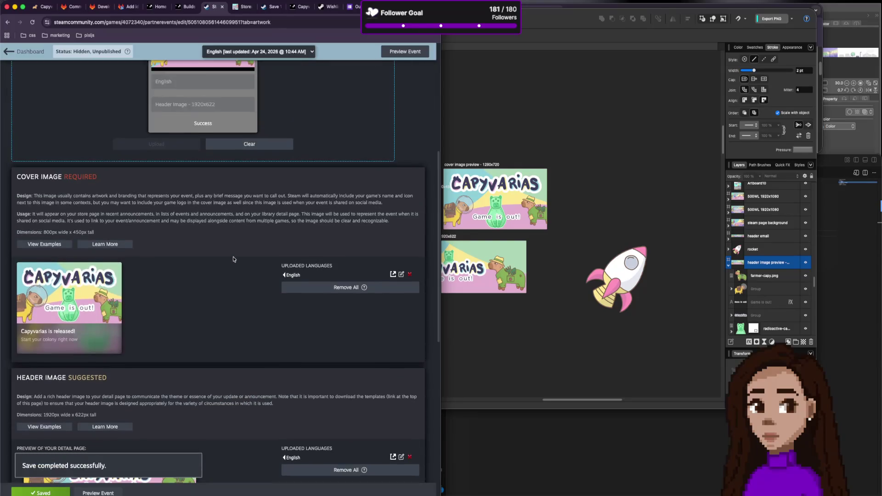
{"action": "scroll", "coordinate": [229, 253], "scroll_direction": "up", "scroll_amount": 3}
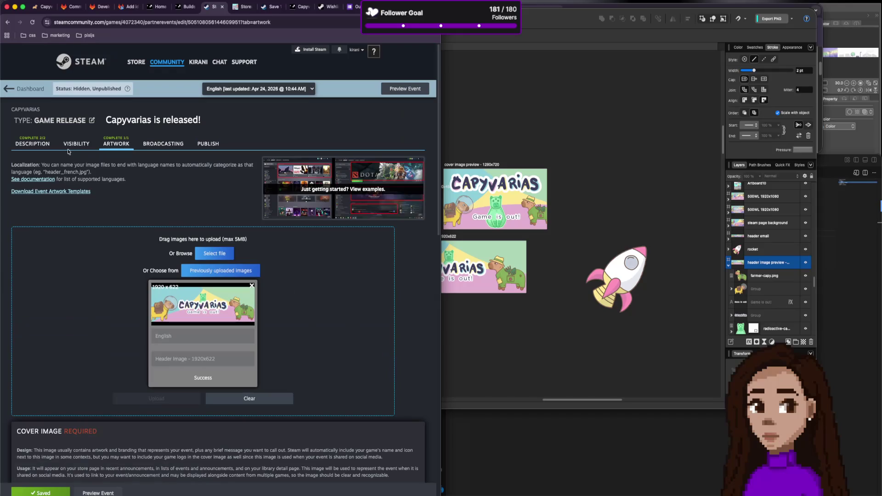
{"action": "left_click", "coordinate": [32, 143]}
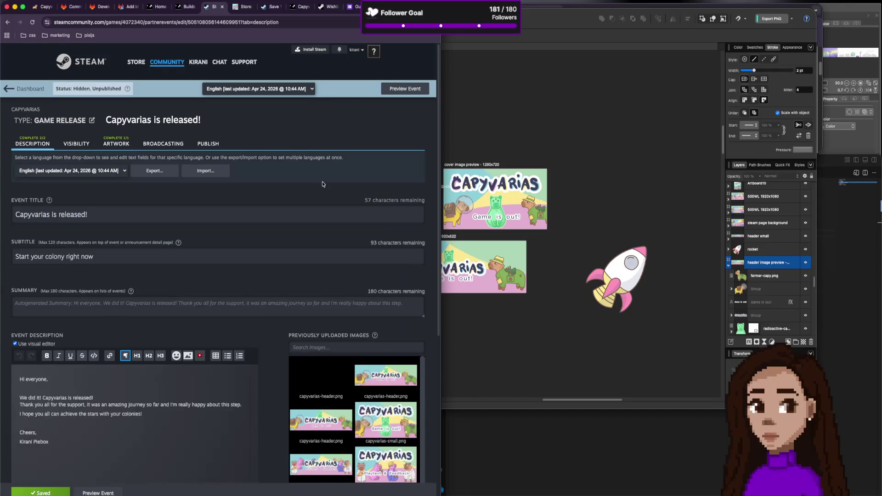
{"action": "scroll", "coordinate": [224, 188], "scroll_direction": "down", "scroll_amount": 6}
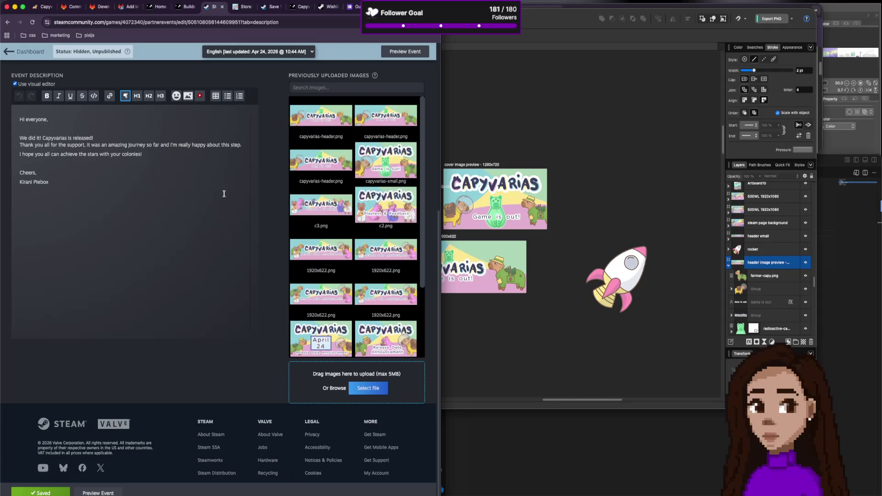
{"action": "scroll", "coordinate": [222, 194], "scroll_direction": "up", "scroll_amount": 5}
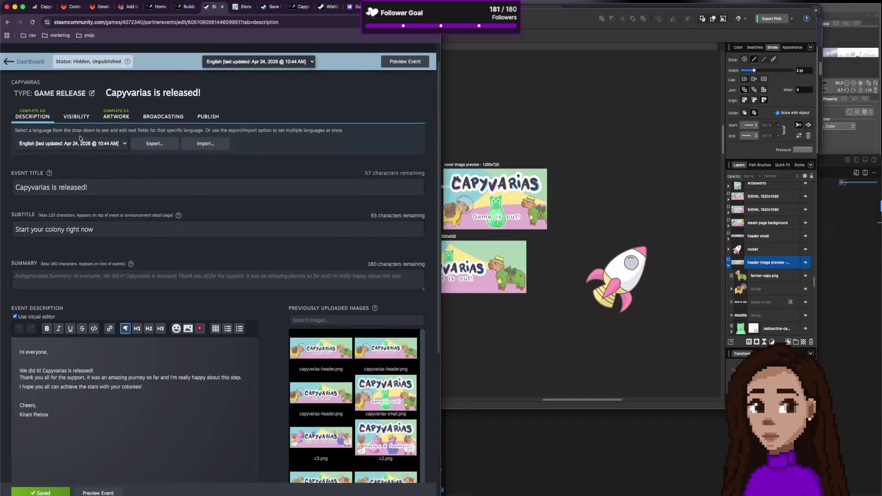
Preview the event page with its Game is out! header, then go back to editing.
{"action": "left_click", "coordinate": [405, 63]}
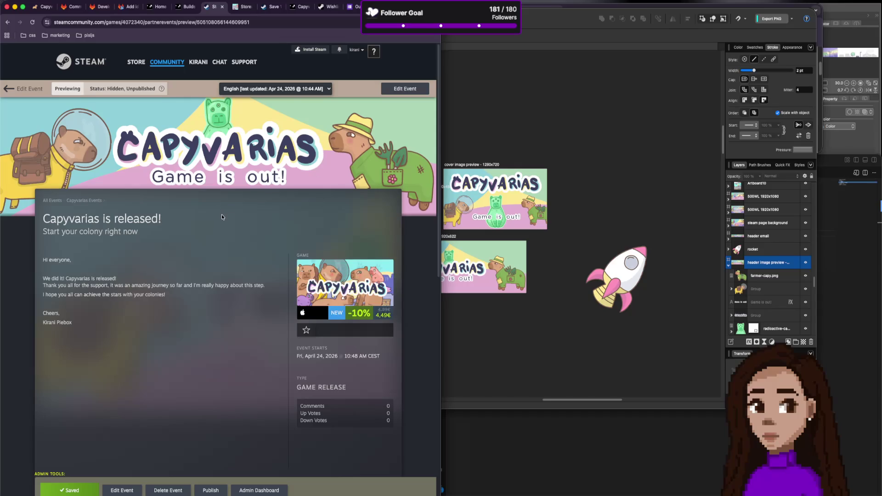
{"action": "scroll", "coordinate": [222, 216], "scroll_direction": "down", "scroll_amount": 8}
{"action": "scroll", "coordinate": [221, 216], "scroll_direction": "up", "scroll_amount": 3}
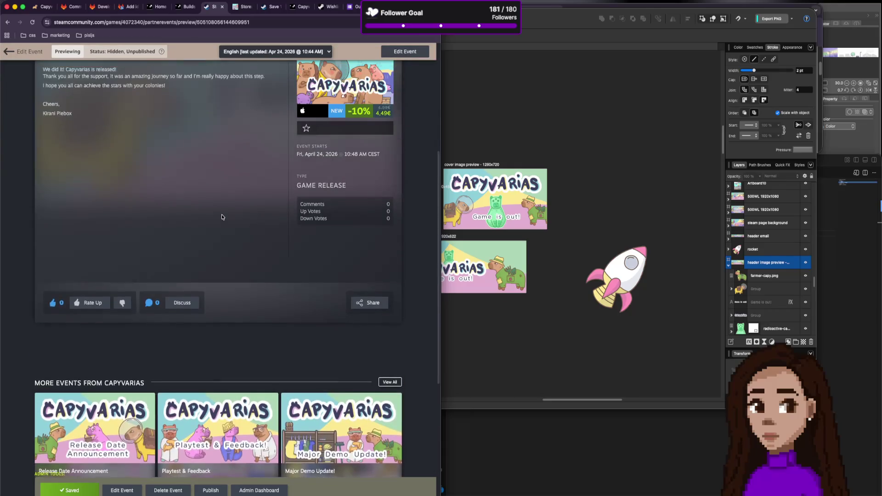
{"action": "scroll", "coordinate": [222, 217], "scroll_direction": "up", "scroll_amount": 5}
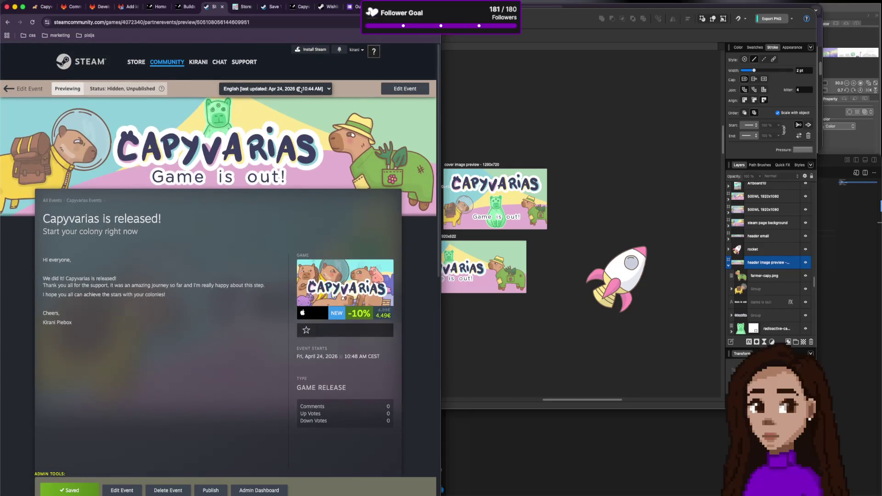
{"action": "left_click", "coordinate": [32, 90]}
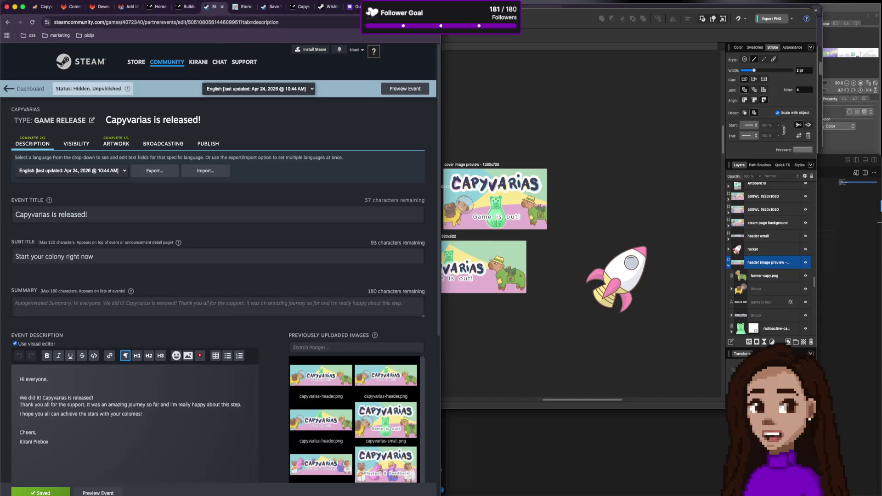
Copy the Capyvarias store page URL and paste it into the release event description.
{"action": "key", "text": "super+t"}
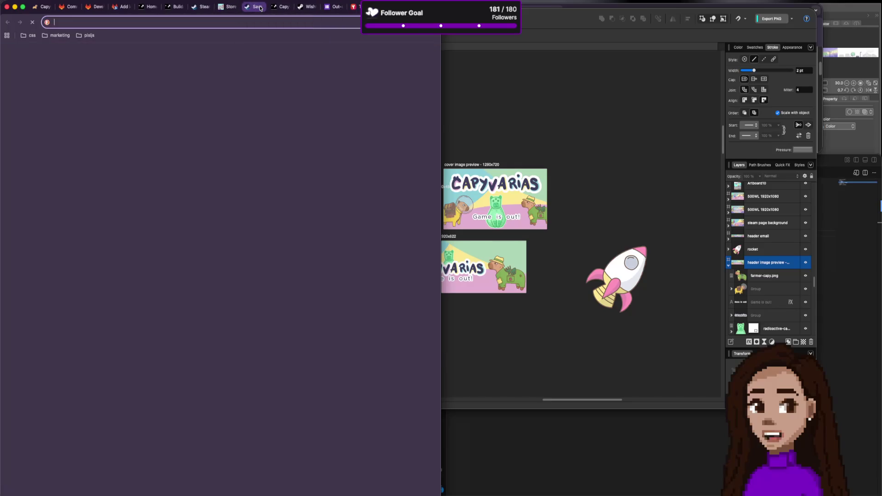
{"action": "type", "text": "cap"}
{"action": "key", "text": "Down"}
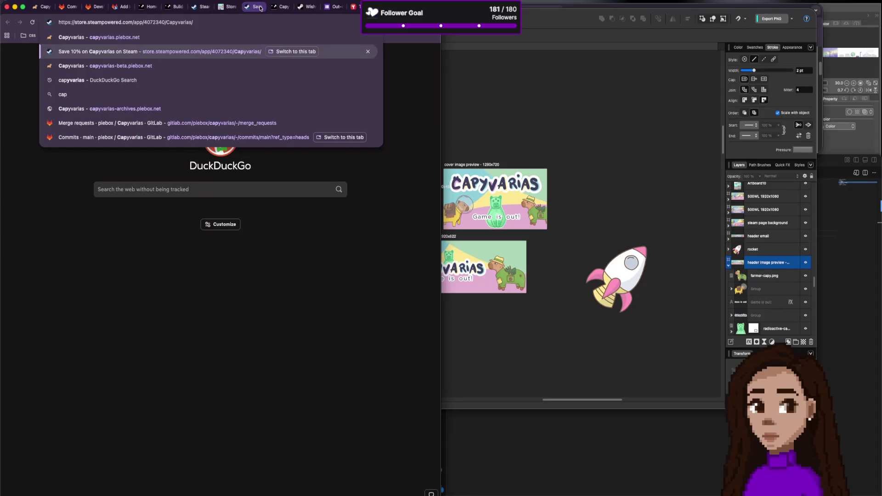
{"action": "key", "text": "super+w"}
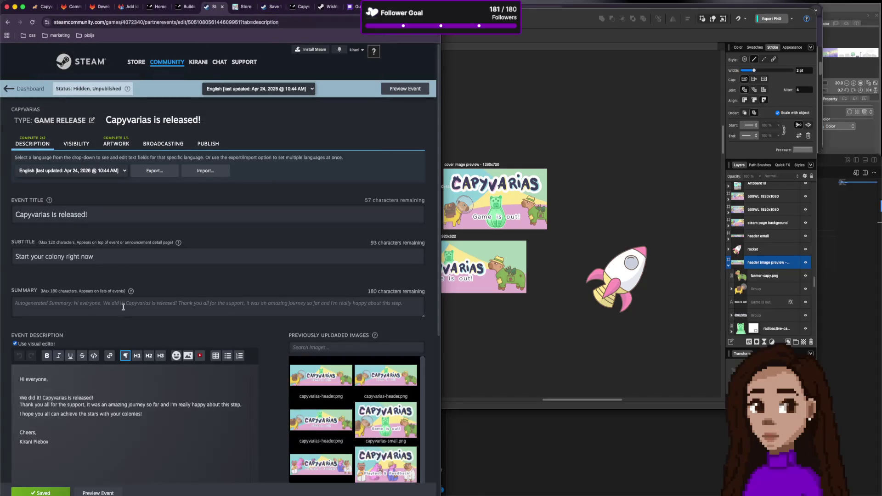
{"action": "key", "text": "super+v"}
Remove the extra blank line above 'Cheers', save the event, and open its preview.
{"action": "scroll", "coordinate": [156, 418], "scroll_direction": "down", "scroll_amount": 3}
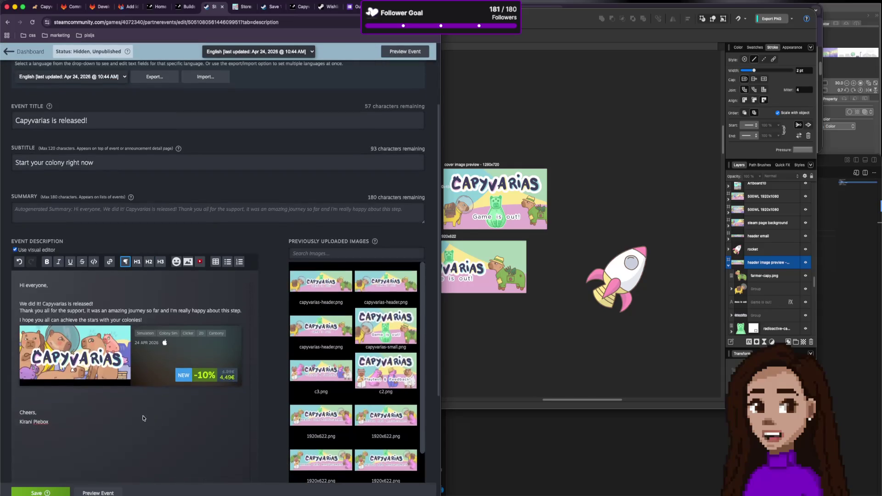
{"action": "key", "text": "BackSpace"}
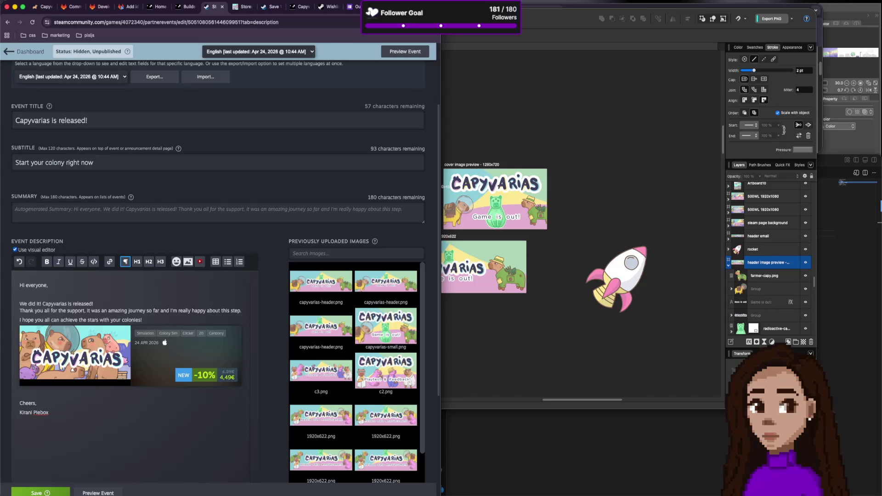
{"action": "left_click", "coordinate": [41, 492]}
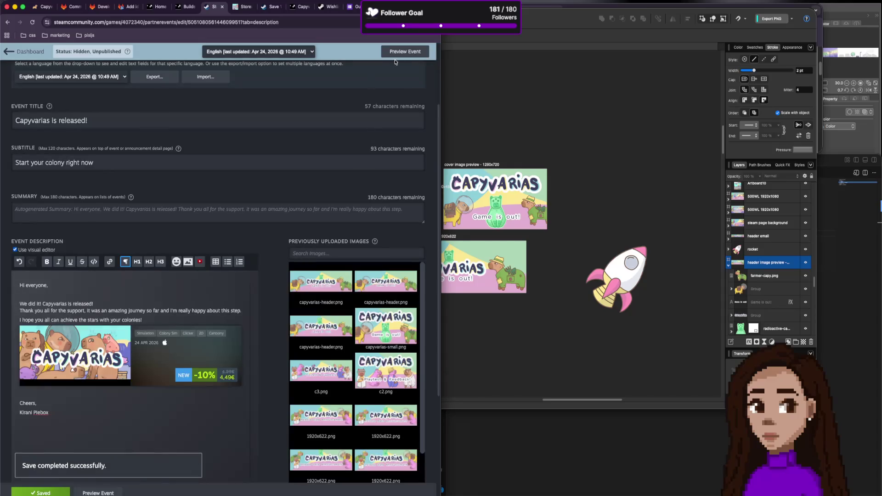
{"action": "left_click", "coordinate": [395, 53]}
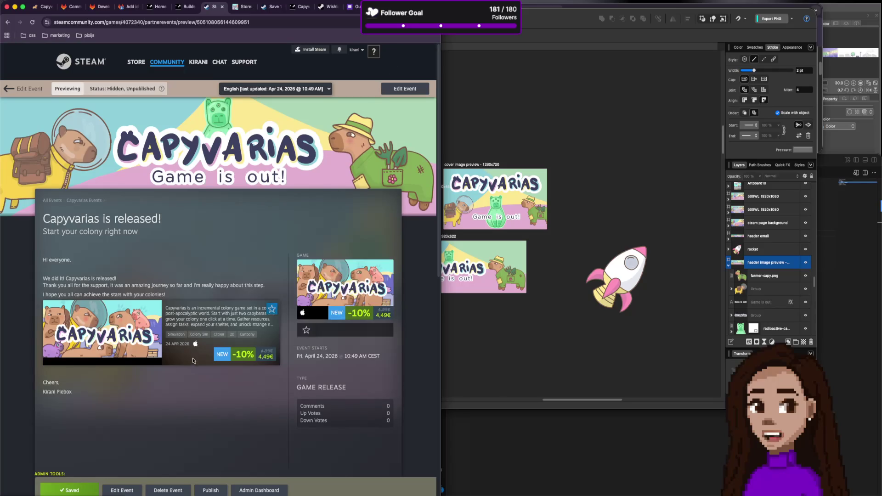
Open the Capyvarias store page from the embedded widget, review and close it, then choose Edit Event.
{"action": "left_click", "coordinate": [149, 322]}
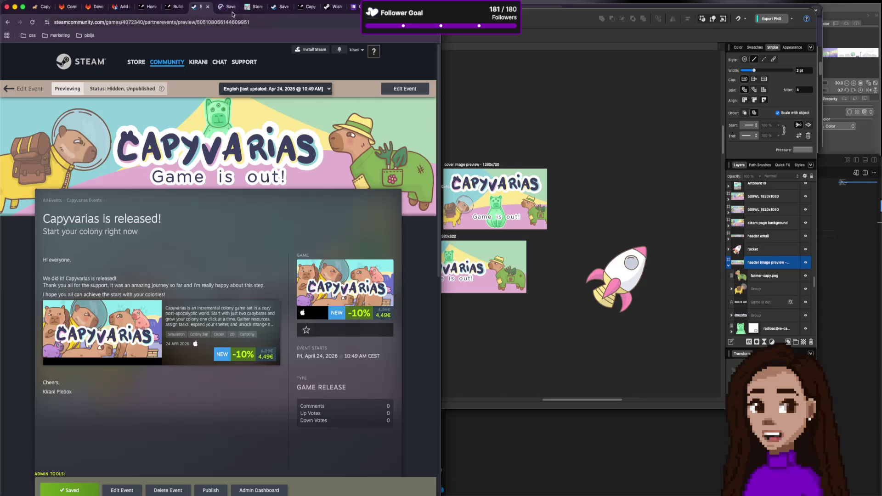
{"action": "scroll", "coordinate": [260, 242], "scroll_direction": "down", "scroll_amount": 4}
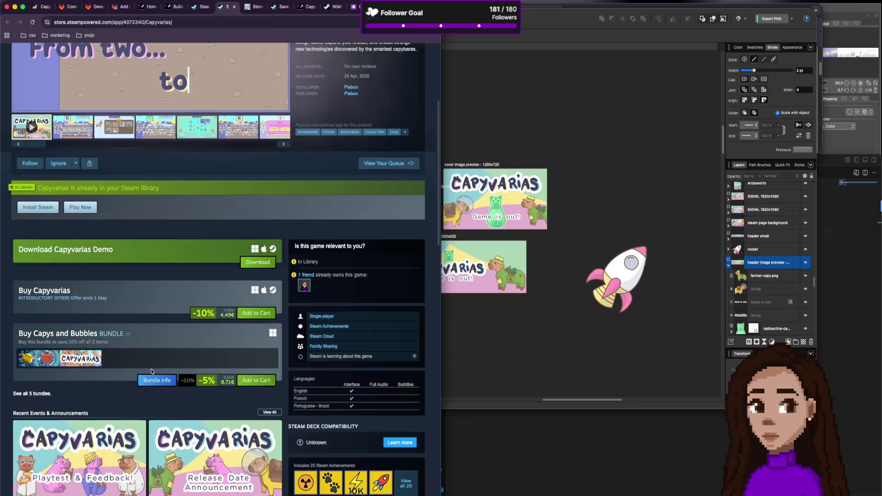
{"action": "scroll", "coordinate": [211, 136], "scroll_direction": "up", "scroll_amount": 4}
{"action": "key", "text": "super+w"}
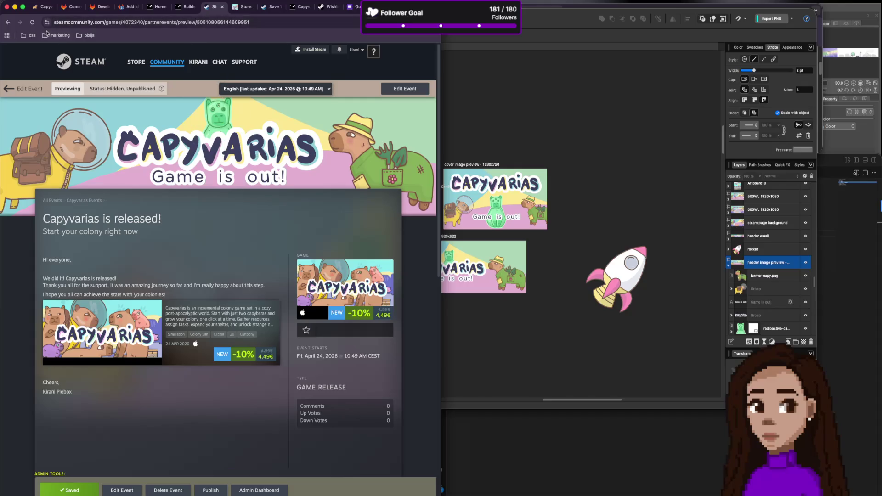
{"action": "left_click", "coordinate": [237, 7]}
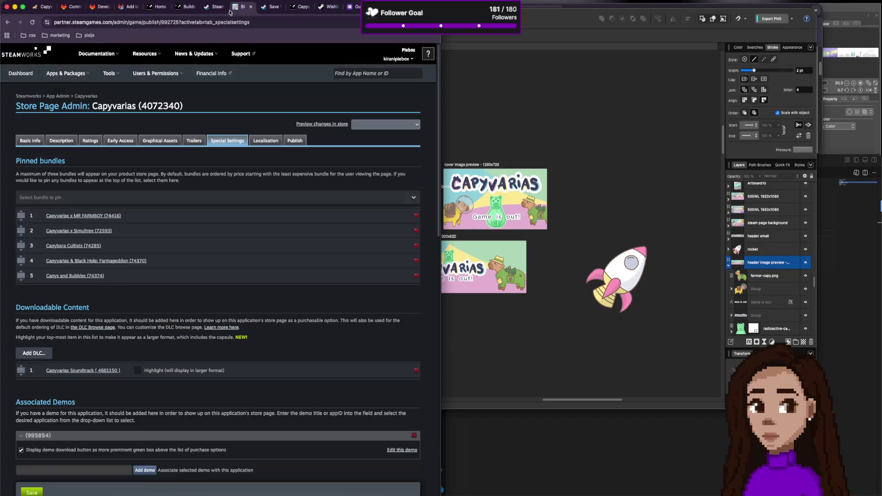
{"action": "left_click", "coordinate": [212, 8]}
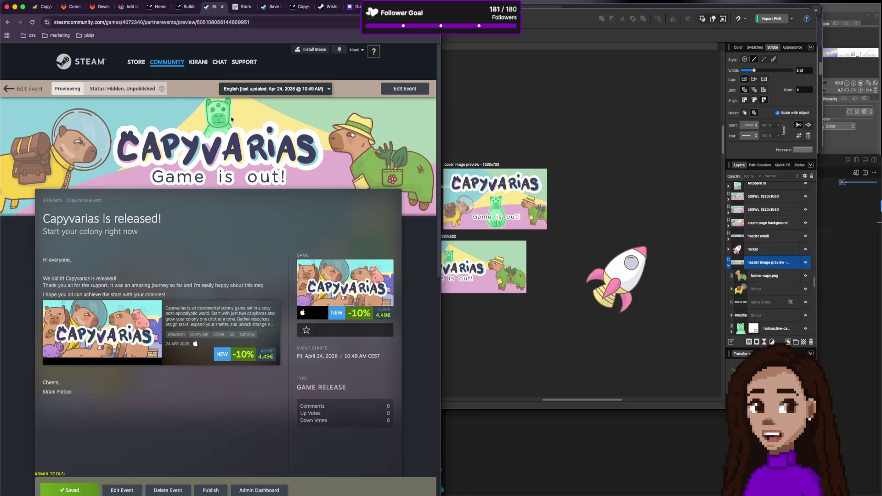
{"action": "left_click", "coordinate": [35, 95]}
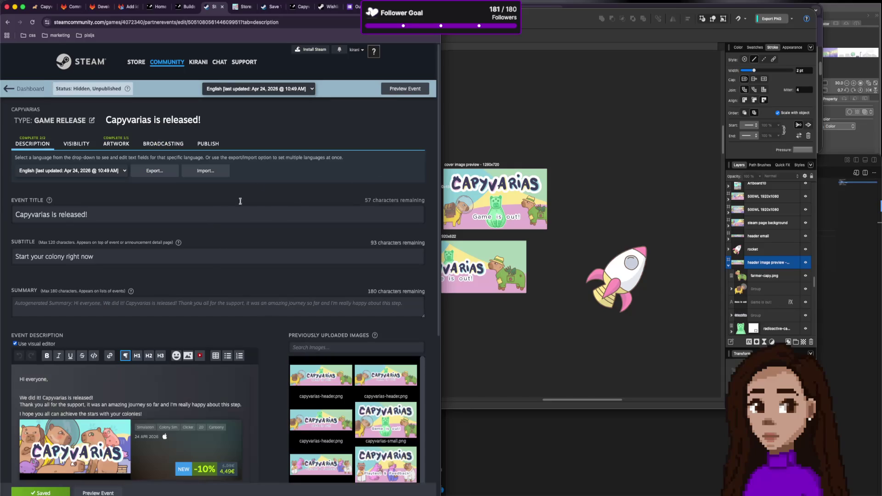
Publish the 'Capyvarias is released!' event from the Publish tab and confirm.
{"action": "left_click", "coordinate": [204, 145]}
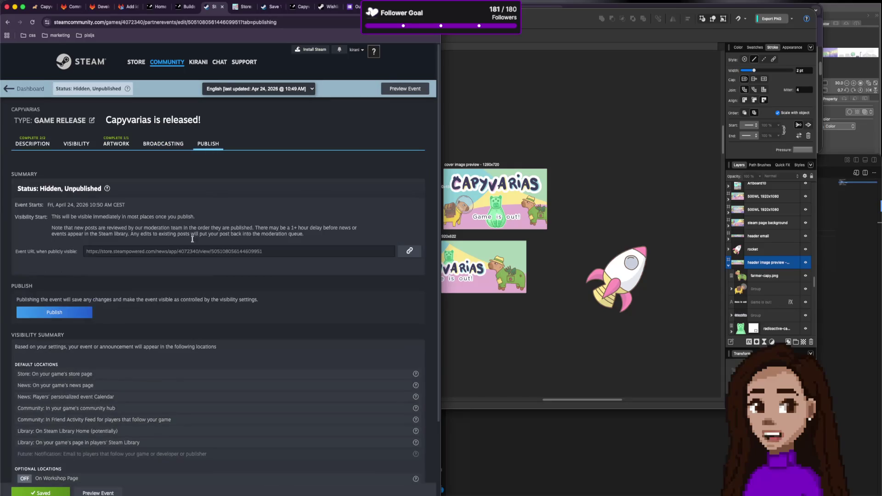
{"action": "left_click", "coordinate": [68, 313]}
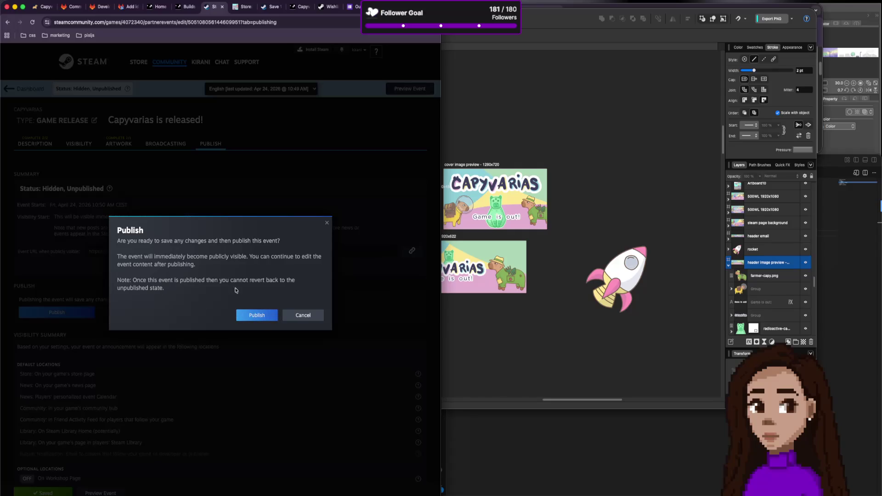
{"action": "left_click", "coordinate": [248, 315]}
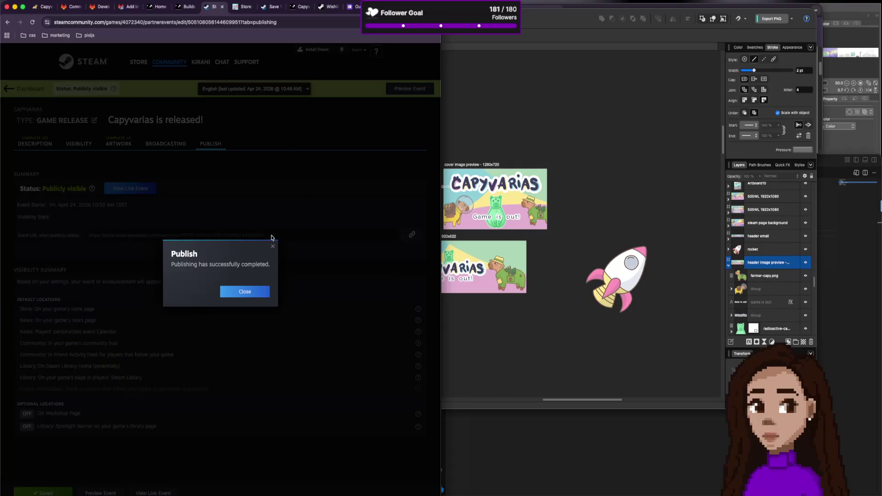
{"action": "left_click", "coordinate": [243, 291]}
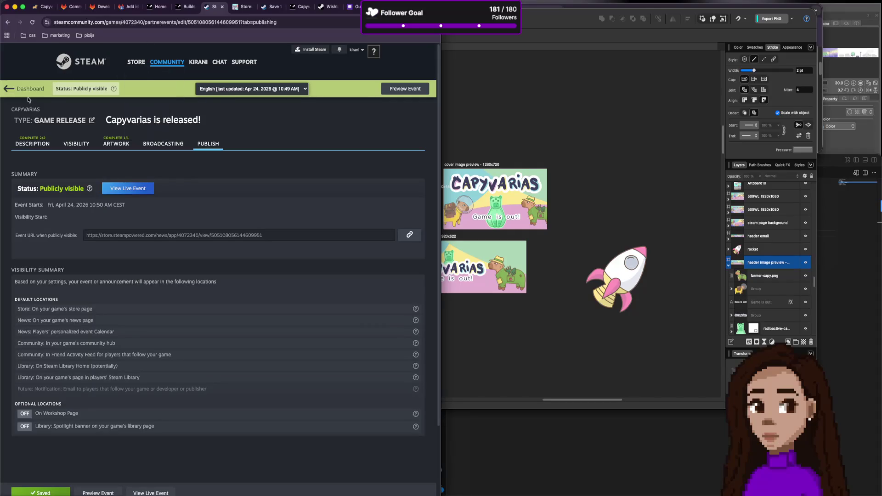
Close the finished event tabs.
{"action": "mouse_move", "coordinate": [130, 70]}
{"action": "left_click", "coordinate": [222, 6]}
{"action": "left_click", "coordinate": [186, 7]}
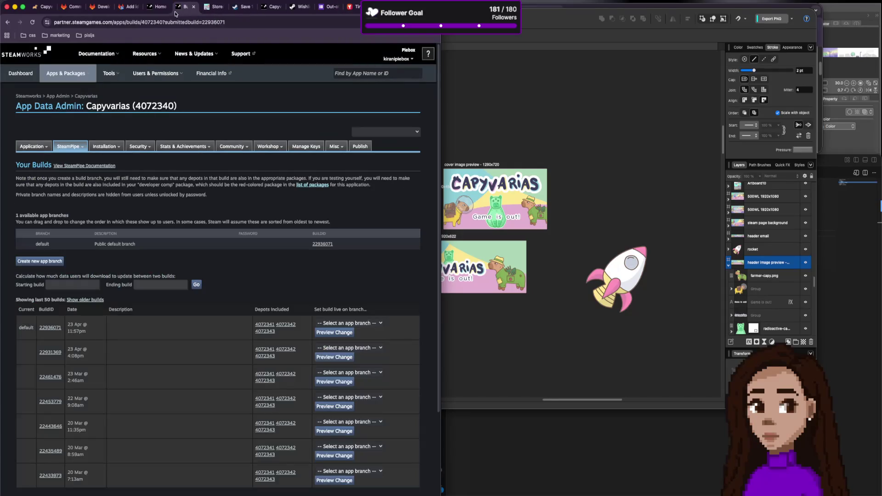
Review the Capyvarias Demo store page's Description, Basic Info and Publish tabs.
{"action": "left_click", "coordinate": [159, 7]}
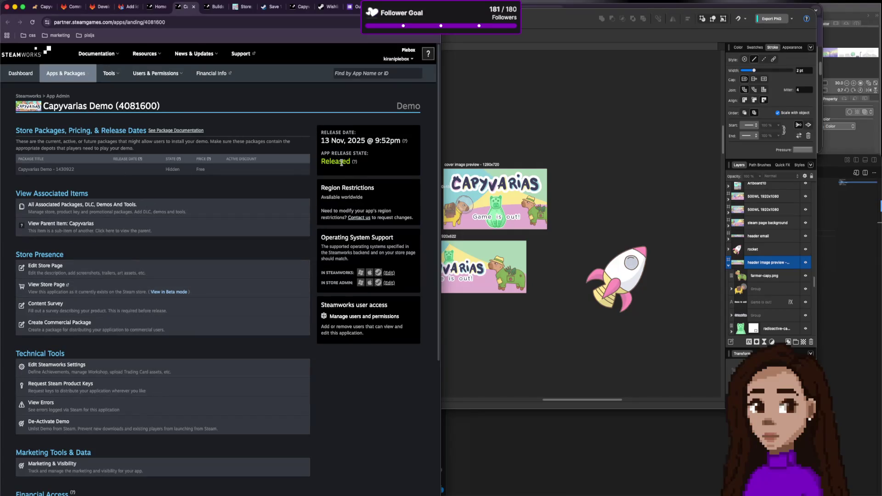
{"action": "left_click", "coordinate": [90, 273]}
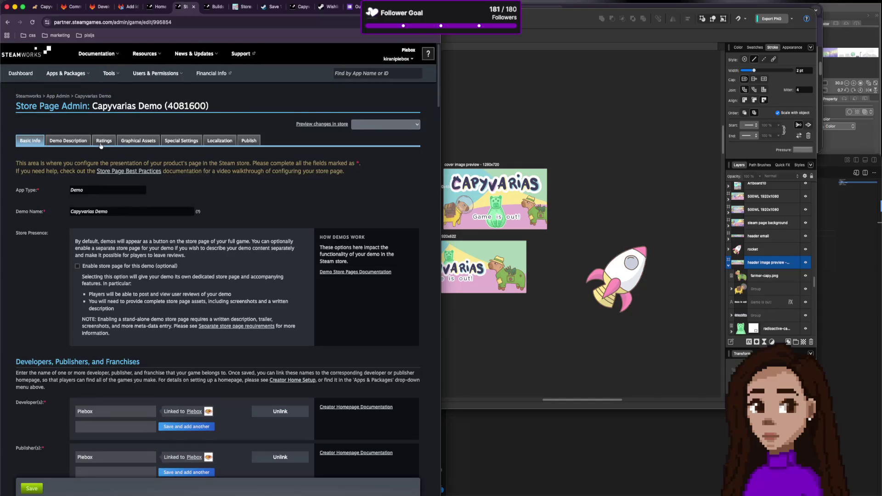
{"action": "left_click", "coordinate": [68, 141]}
{"action": "left_click", "coordinate": [25, 140]}
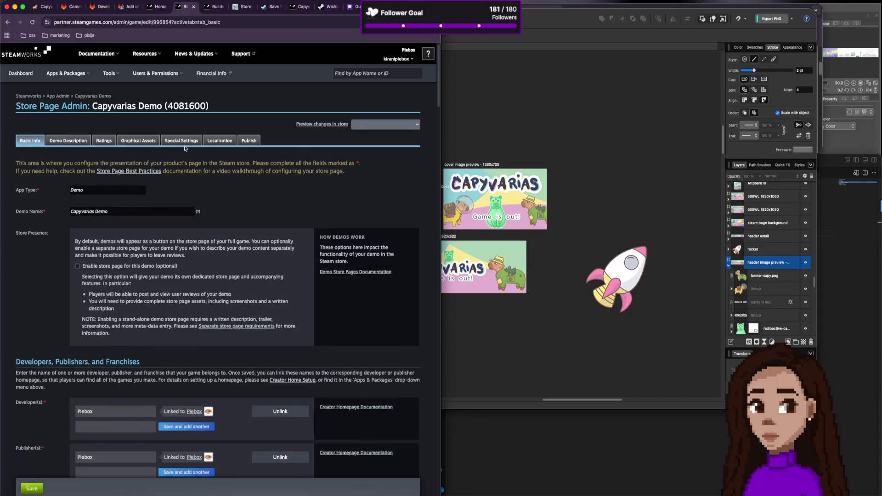
{"action": "left_click", "coordinate": [252, 141]}
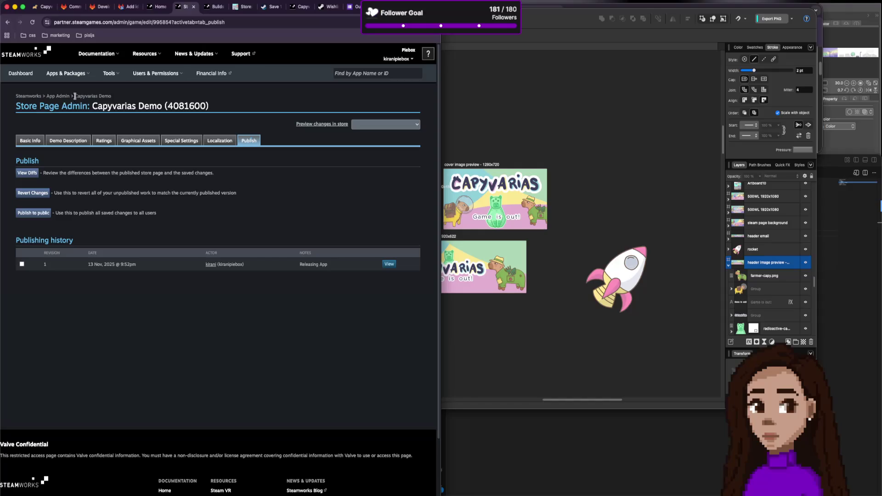
{"action": "left_click", "coordinate": [95, 98]}
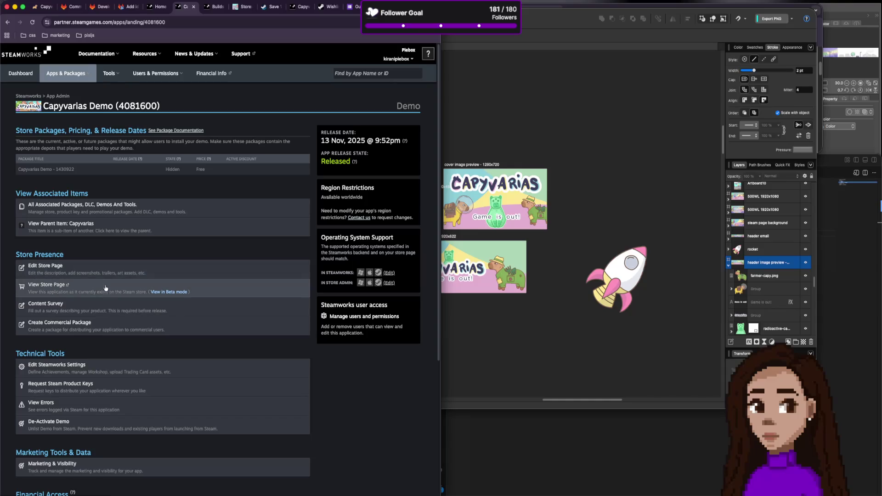
Open the parent Capyvarias app from the demo admin page in a new tab.
{"action": "scroll", "coordinate": [138, 290], "scroll_direction": "down", "scroll_amount": 1}
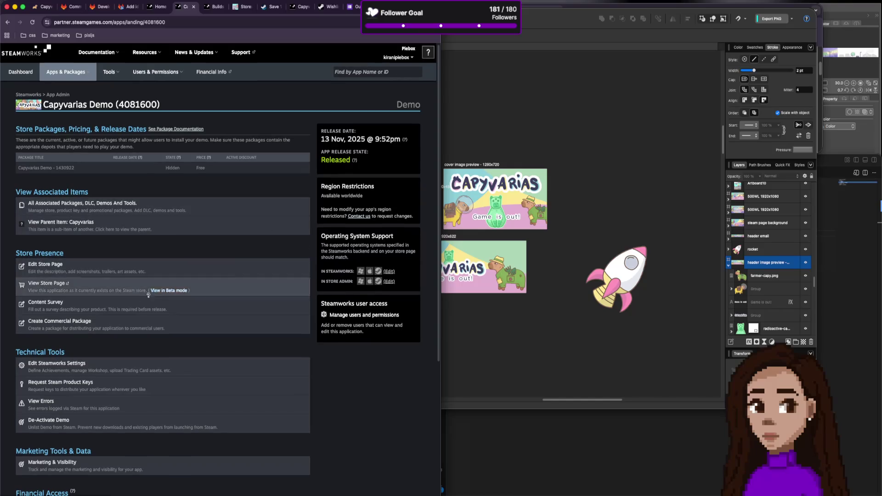
{"action": "scroll", "coordinate": [91, 285], "scroll_direction": "down", "scroll_amount": 4}
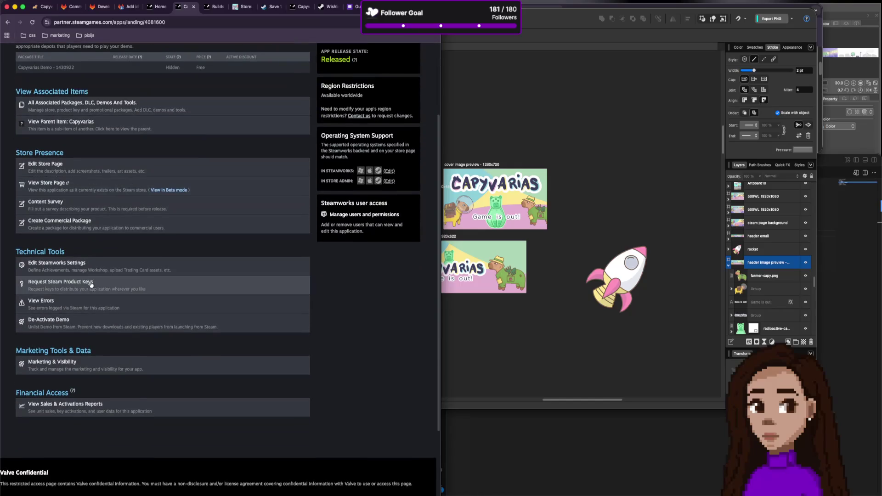
{"action": "scroll", "coordinate": [91, 285], "scroll_direction": "up", "scroll_amount": 2}
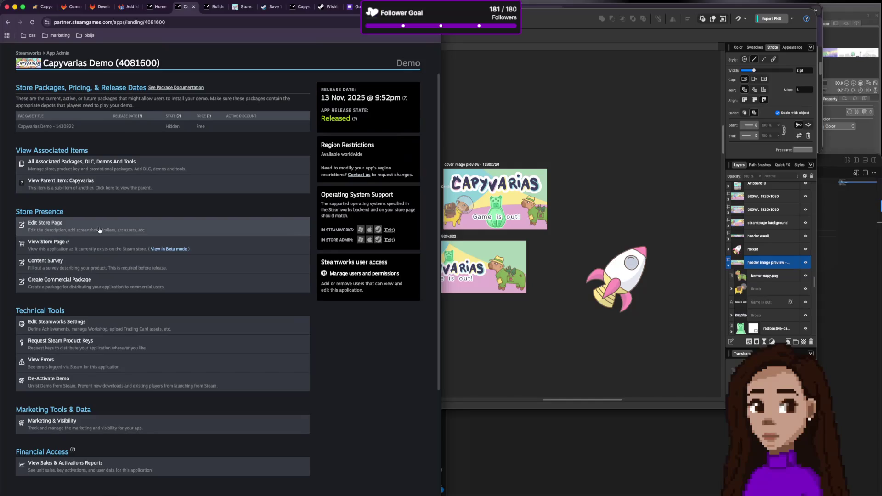
{"action": "left_click", "coordinate": [113, 188]}
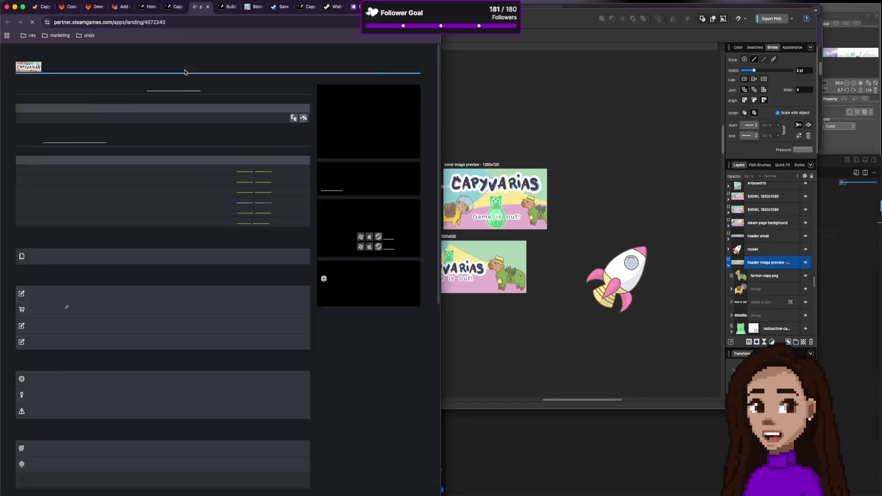
Open the Capyvarias store page's Special settings and save the changes.
{"action": "mouse_move", "coordinate": [183, 74]}
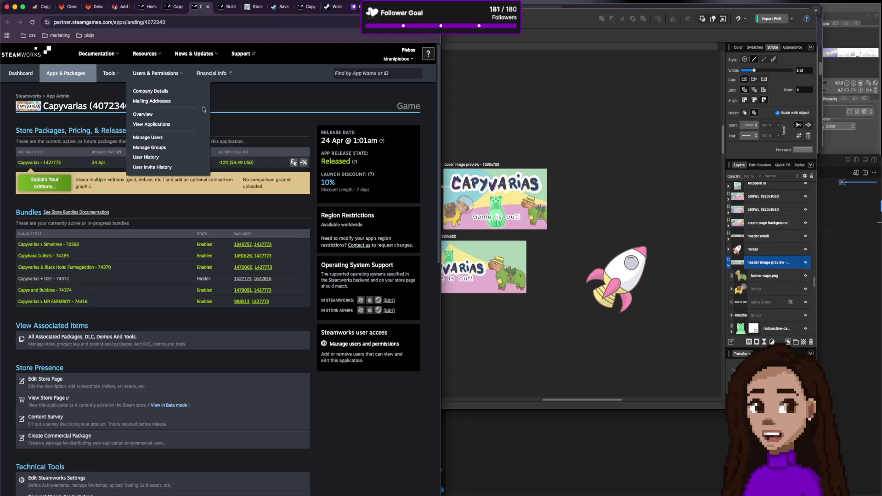
{"action": "left_click", "coordinate": [77, 379]}
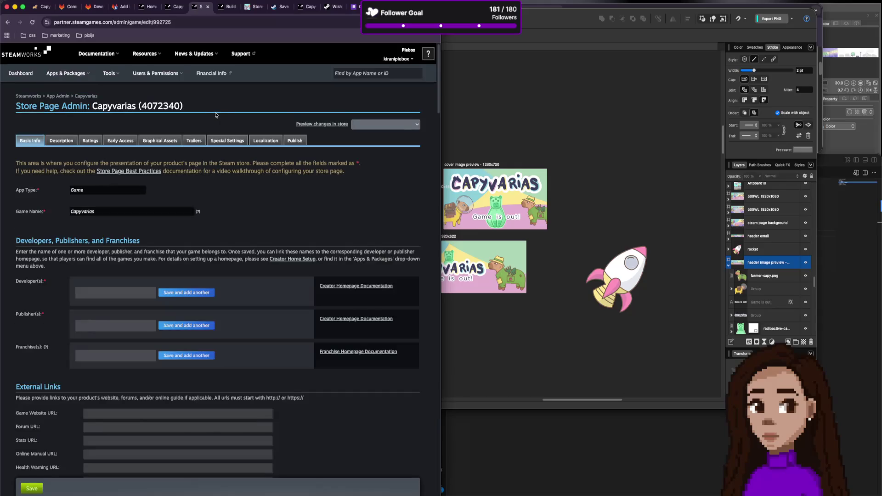
{"action": "left_click", "coordinate": [226, 141]}
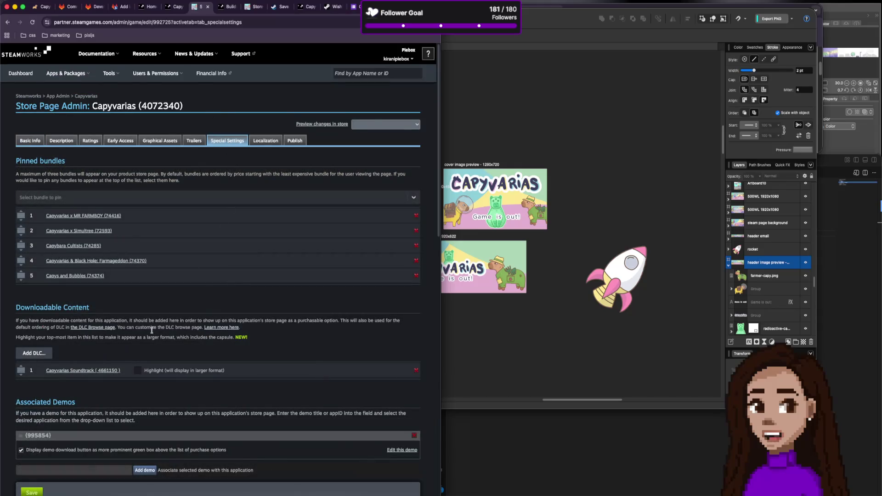
{"action": "scroll", "coordinate": [147, 329], "scroll_direction": "down", "scroll_amount": 3}
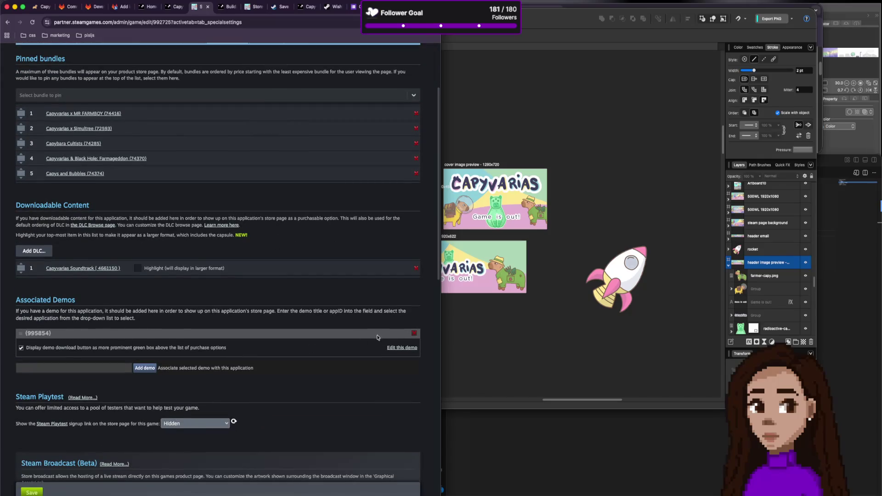
{"action": "left_click", "coordinate": [415, 334]}
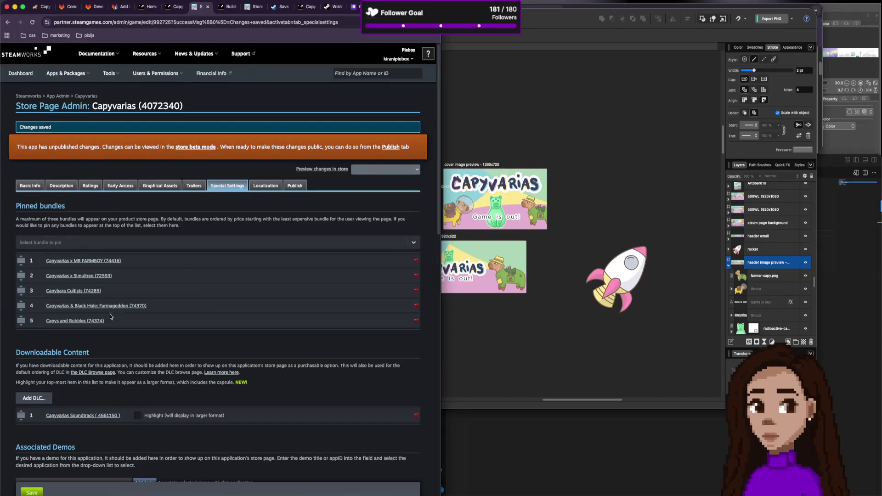
Publish the saved store page changes to the public.
{"action": "scroll", "coordinate": [109, 315], "scroll_direction": "down", "scroll_amount": 3}
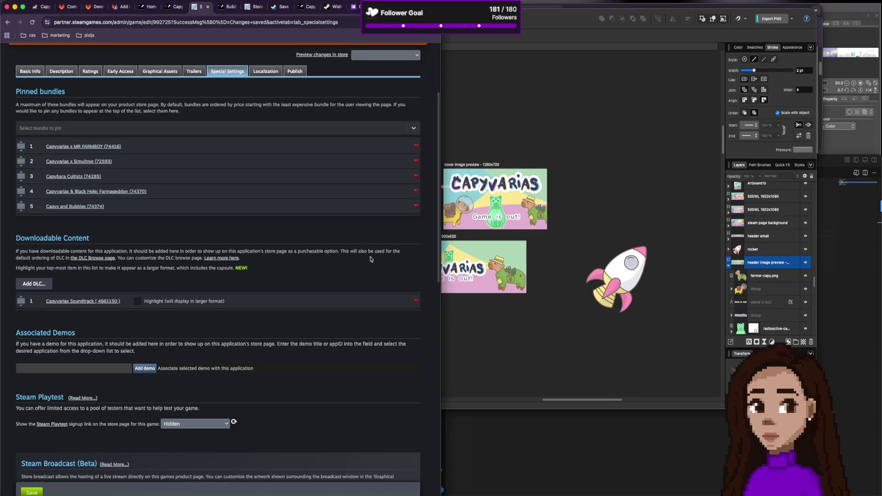
{"action": "scroll", "coordinate": [341, 311], "scroll_direction": "up", "scroll_amount": 3}
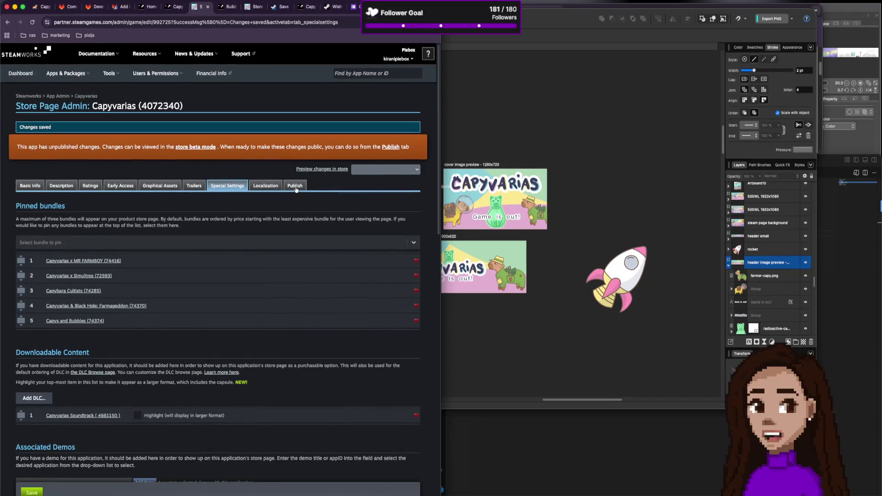
{"action": "left_click", "coordinate": [294, 186]}
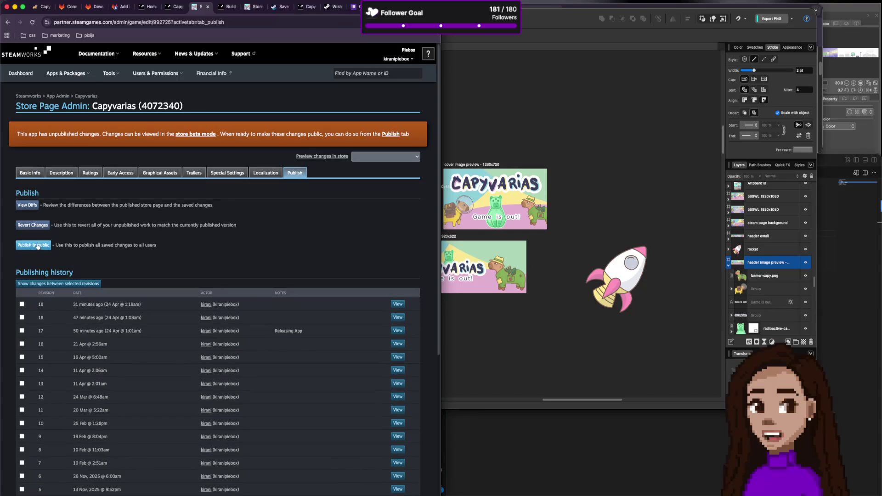
{"action": "left_click", "coordinate": [38, 241]}
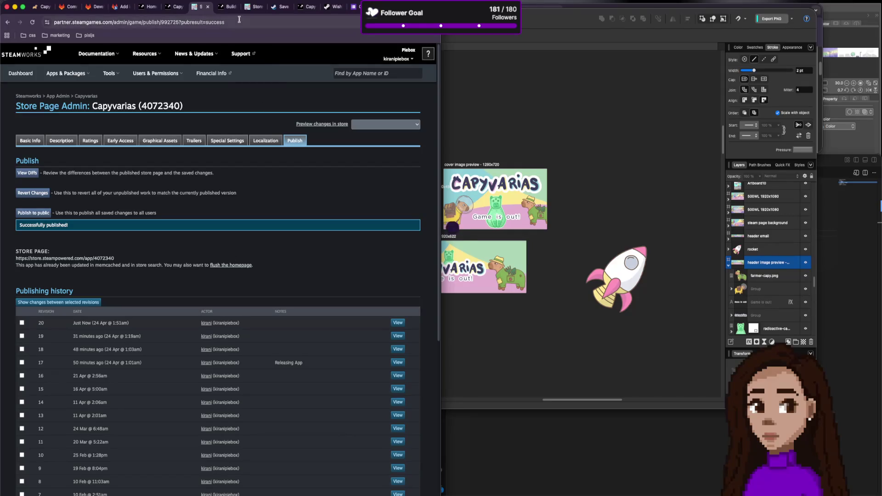
{"action": "left_click", "coordinate": [315, 10]}
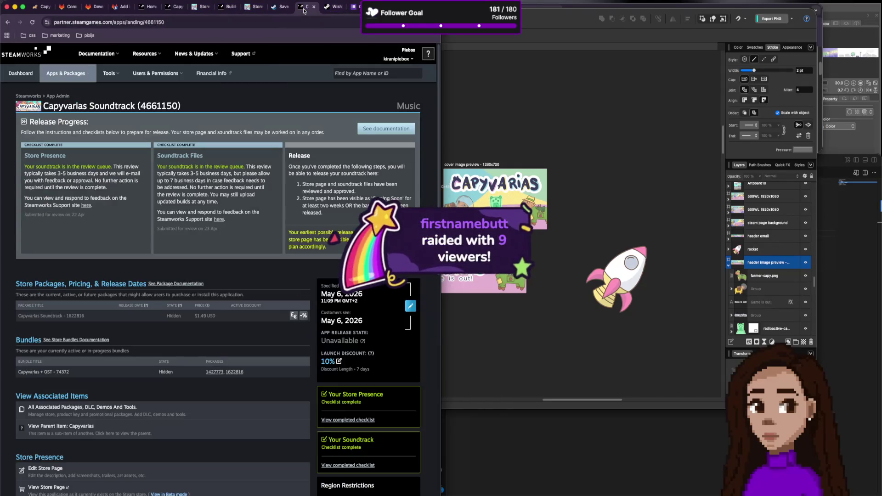
Reload the live Capyvarias store page and review its list of 5 bundles.
{"action": "left_click", "coordinate": [270, 9]}
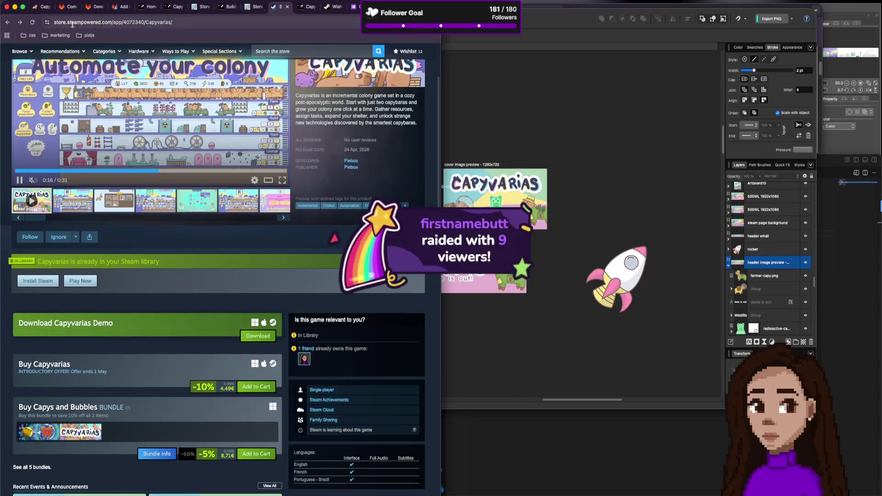
{"action": "key", "text": "super+r"}
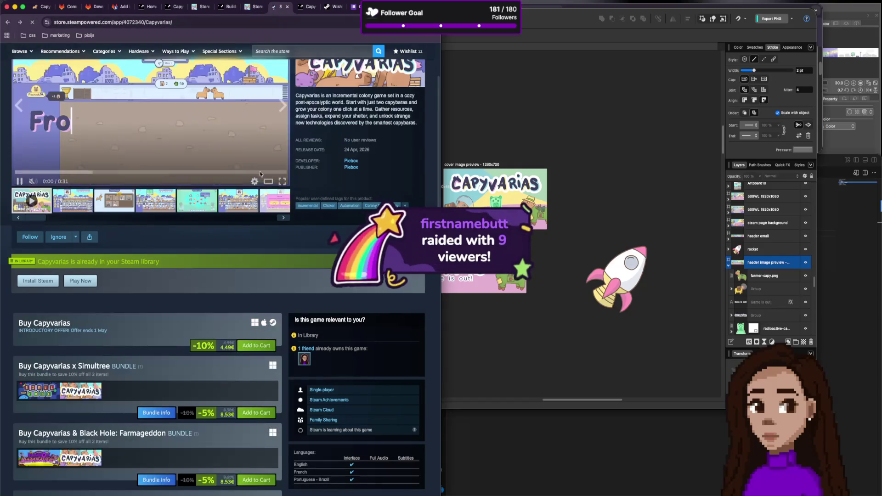
{"action": "scroll", "coordinate": [263, 245], "scroll_direction": "down", "scroll_amount": 5}
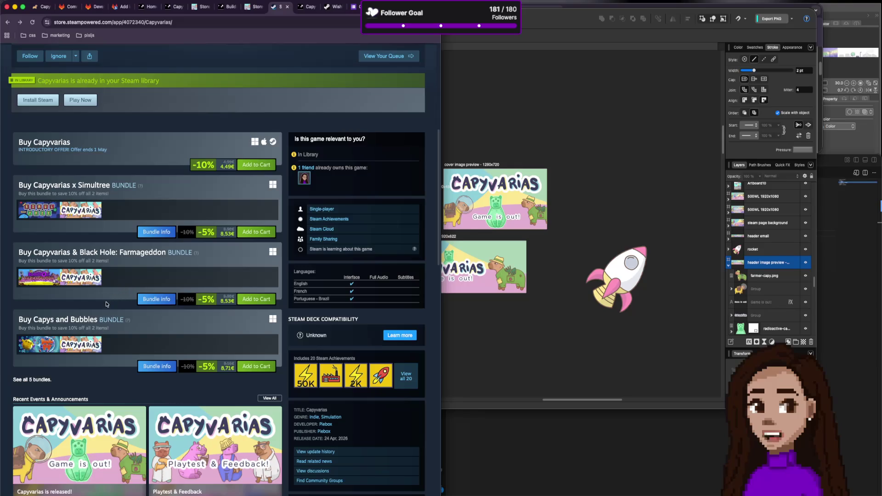
{"action": "scroll", "coordinate": [103, 302], "scroll_direction": "down", "scroll_amount": 2}
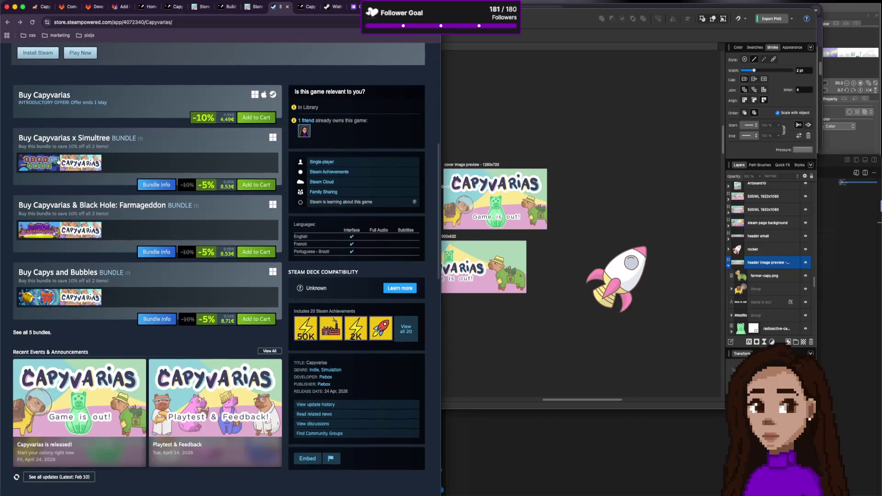
{"action": "scroll", "coordinate": [84, 252], "scroll_direction": "up", "scroll_amount": 2}
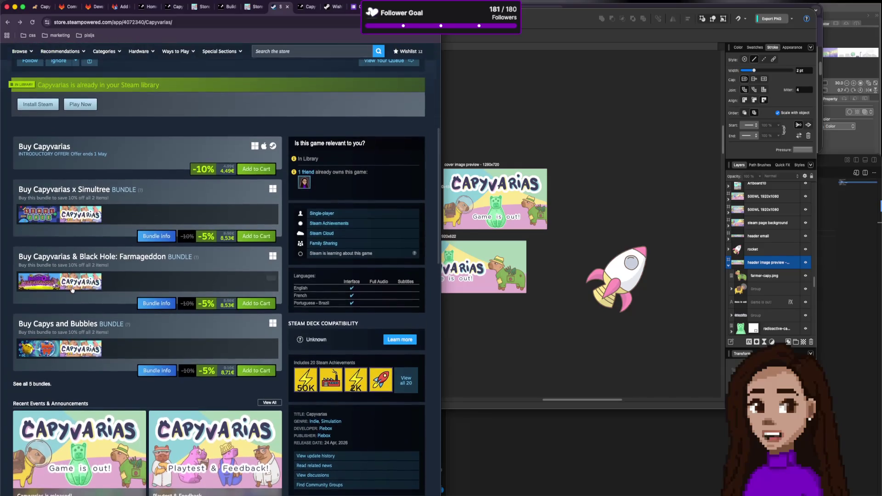
{"action": "left_click", "coordinate": [36, 385]}
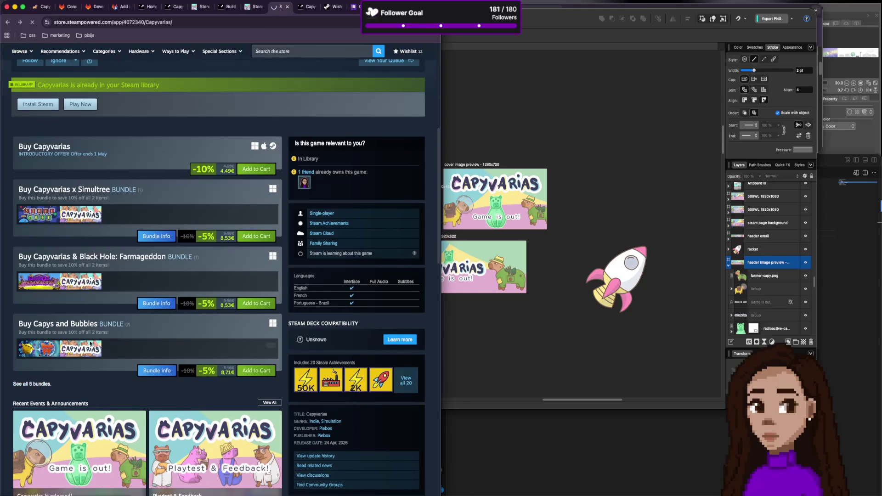
{"action": "scroll", "coordinate": [188, 302], "scroll_direction": "down", "scroll_amount": 3}
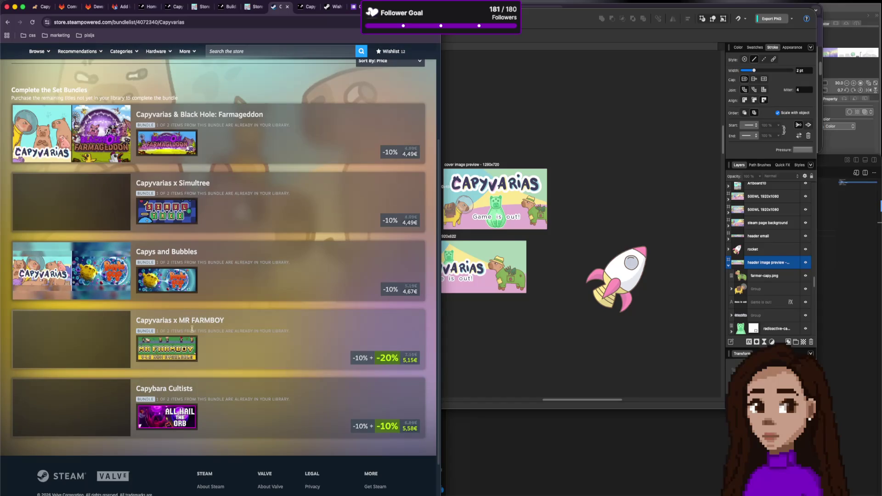
{"action": "mouse_move", "coordinate": [166, 346]}
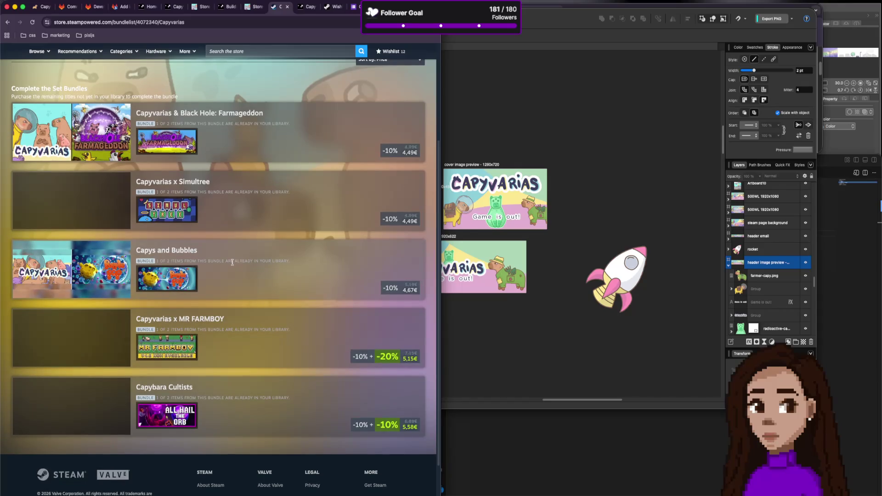
{"action": "key", "text": "super+bracketleft"}
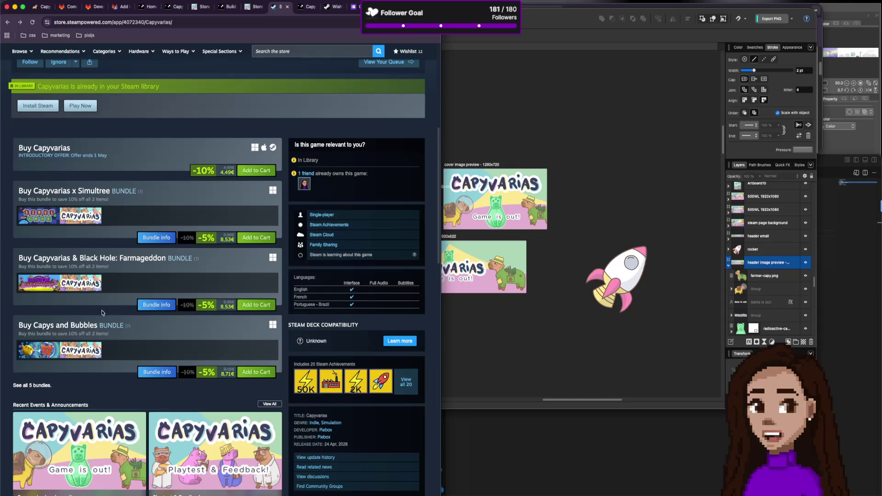
Look over the store page again, reopen the bundle list, and return to the app page.
{"action": "scroll", "coordinate": [113, 277], "scroll_direction": "up", "scroll_amount": 1}
{"action": "scroll", "coordinate": [137, 257], "scroll_direction": "down", "scroll_amount": 3}
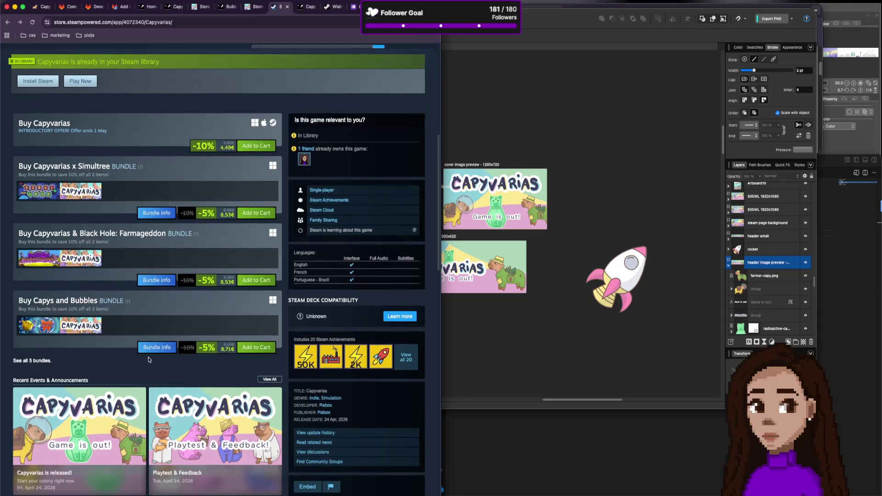
{"action": "scroll", "coordinate": [147, 271], "scroll_direction": "down", "scroll_amount": 5}
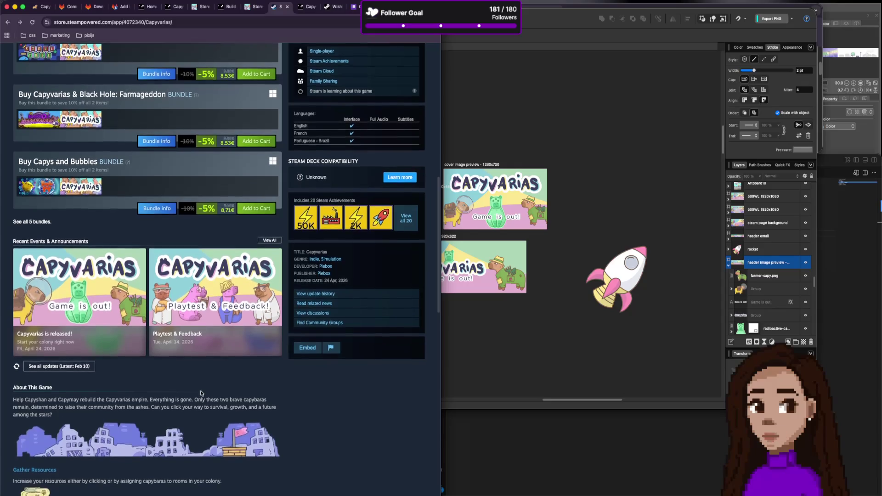
{"action": "scroll", "coordinate": [200, 400], "scroll_direction": "up", "scroll_amount": 5}
{"action": "scroll", "coordinate": [201, 391], "scroll_direction": "up", "scroll_amount": 2}
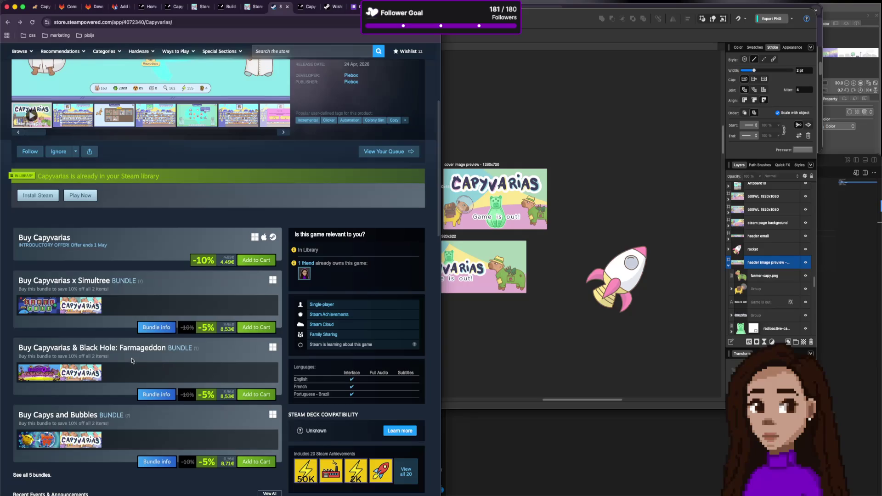
{"action": "scroll", "coordinate": [111, 345], "scroll_direction": "down", "scroll_amount": 1}
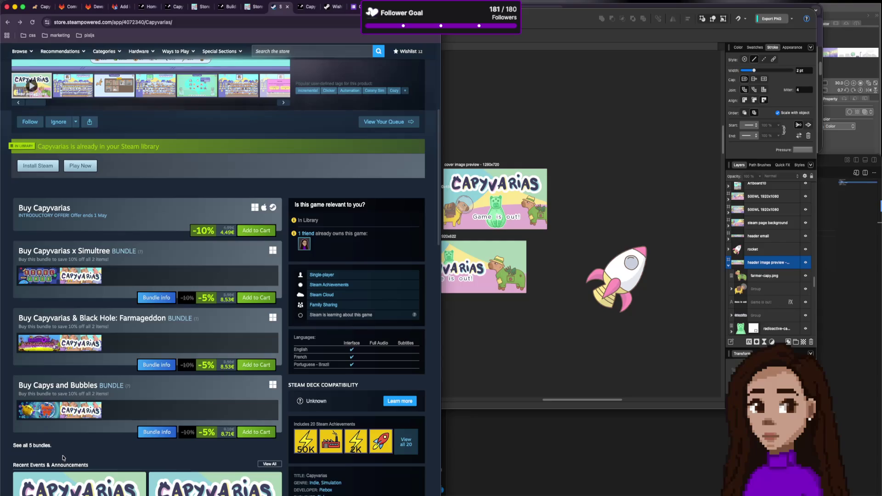
{"action": "left_click", "coordinate": [48, 446]}
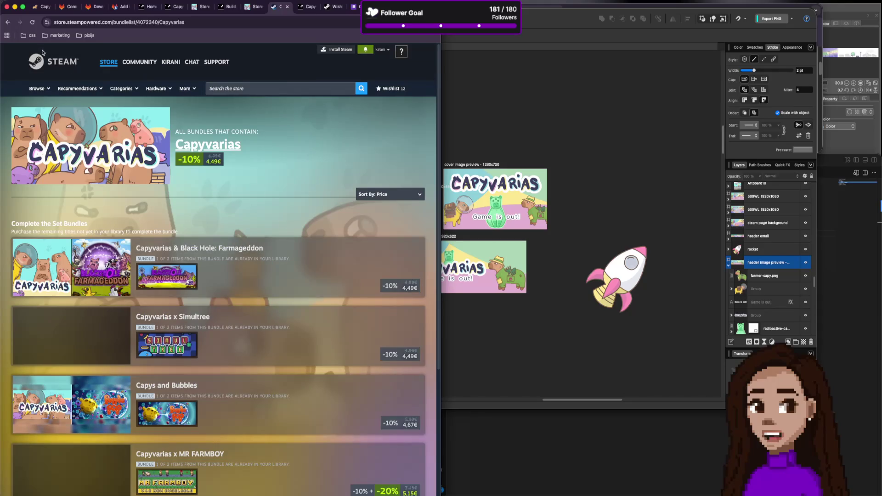
{"action": "left_click", "coordinate": [8, 22]}
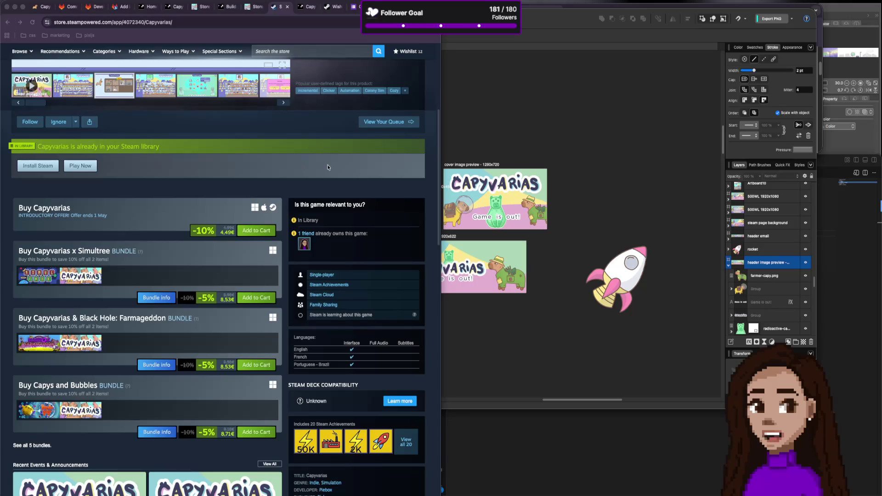
{"action": "scroll", "coordinate": [320, 173], "scroll_direction": "down", "scroll_amount": 3}
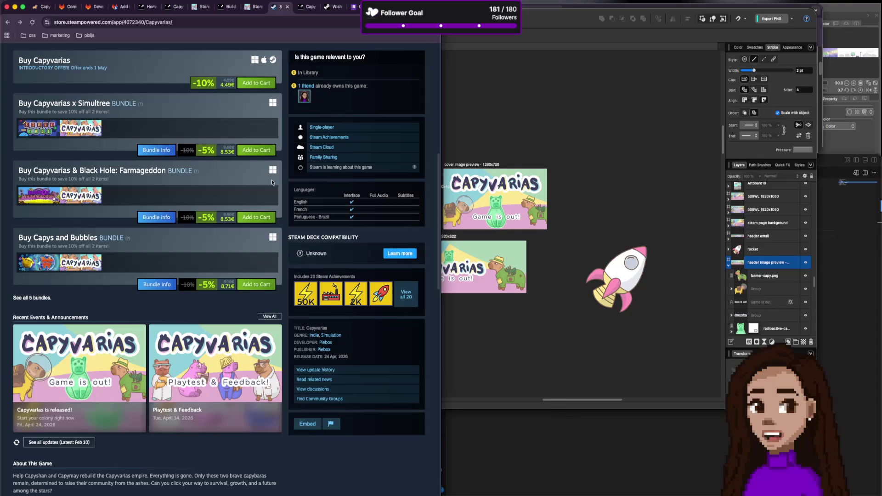
{"action": "scroll", "coordinate": [299, 220], "scroll_direction": "up", "scroll_amount": 3}
{"action": "scroll", "coordinate": [309, 248], "scroll_direction": "down", "scroll_amount": 1}
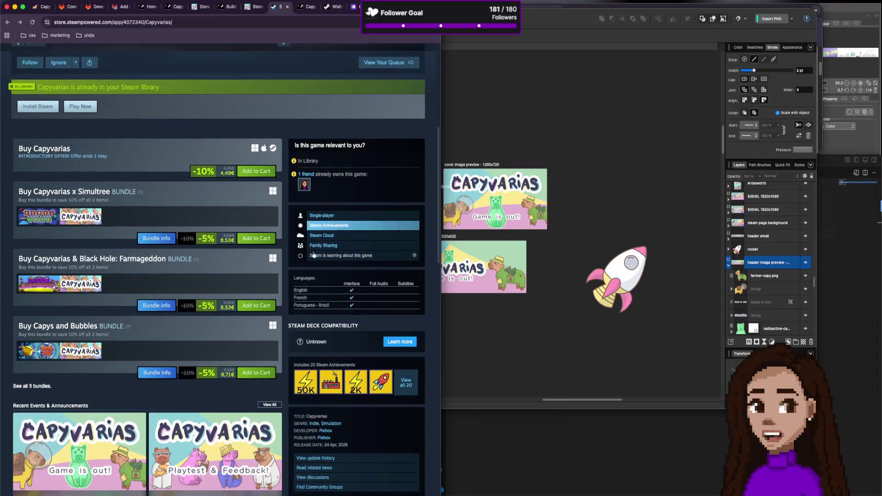
{"action": "scroll", "coordinate": [306, 248], "scroll_direction": "down", "scroll_amount": 2}
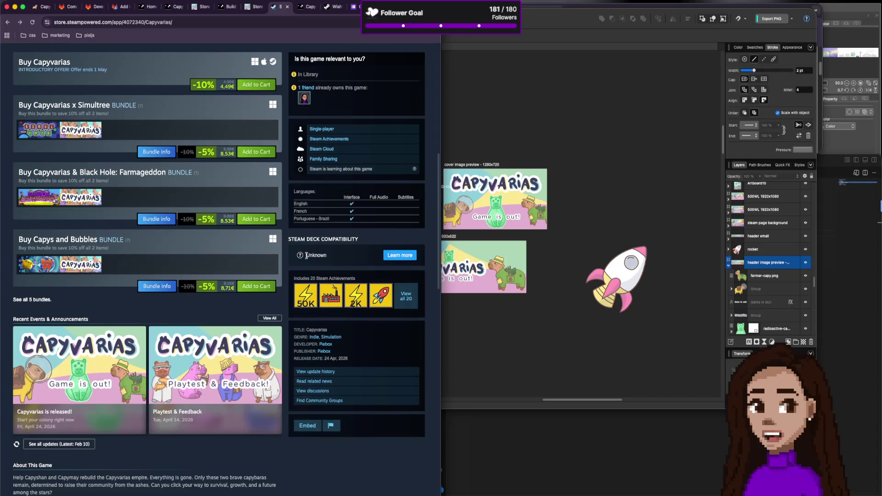
{"action": "scroll", "coordinate": [324, 258], "scroll_direction": "up", "scroll_amount": 5}
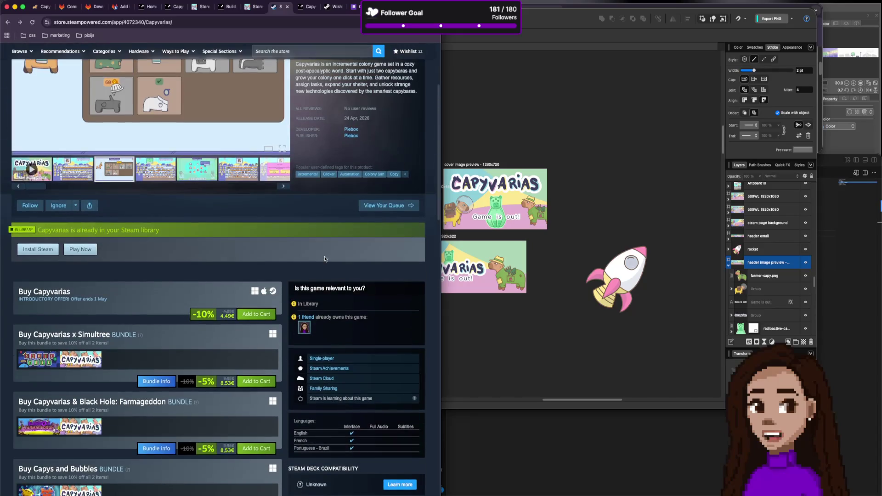
{"action": "scroll", "coordinate": [324, 259], "scroll_direction": "down", "scroll_amount": 2}
{"action": "scroll", "coordinate": [297, 249], "scroll_direction": "down", "scroll_amount": 9}
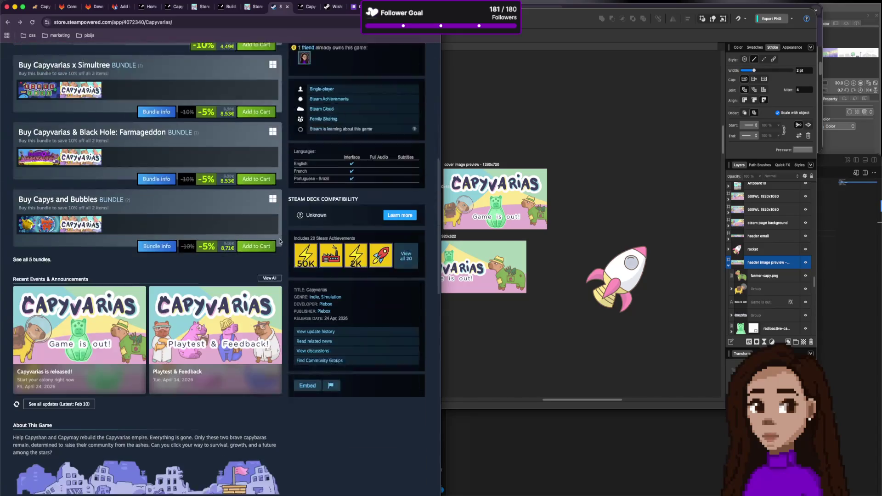
{"action": "scroll", "coordinate": [278, 242], "scroll_direction": "up", "scroll_amount": 3}
{"action": "scroll", "coordinate": [279, 242], "scroll_direction": "up", "scroll_amount": 10}
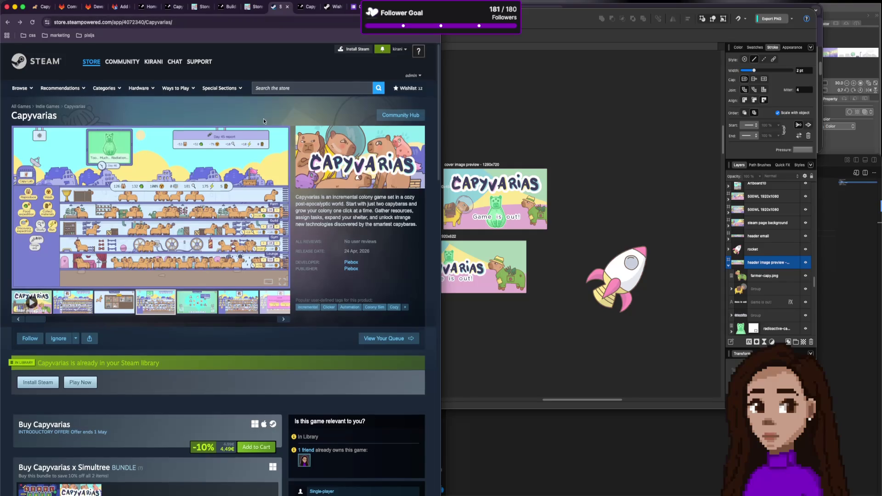
{"action": "scroll", "coordinate": [263, 118], "scroll_direction": "down", "scroll_amount": 3}
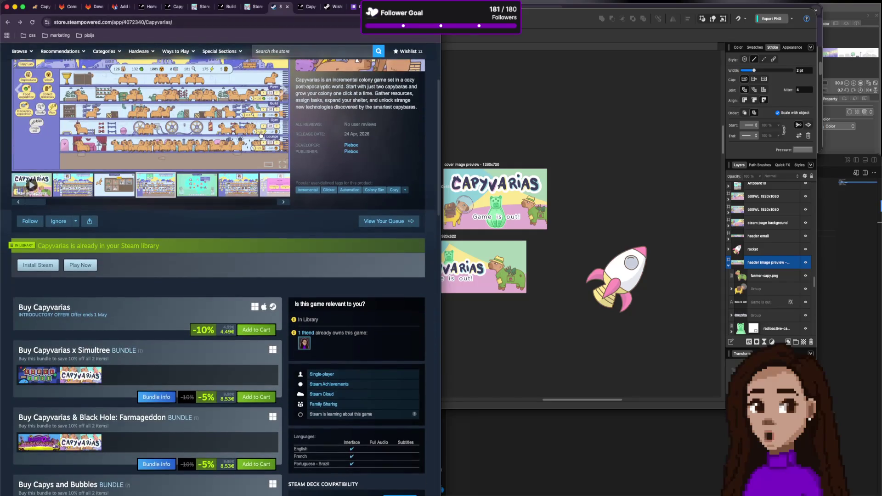
{"action": "scroll", "coordinate": [255, 133], "scroll_direction": "down", "scroll_amount": 1}
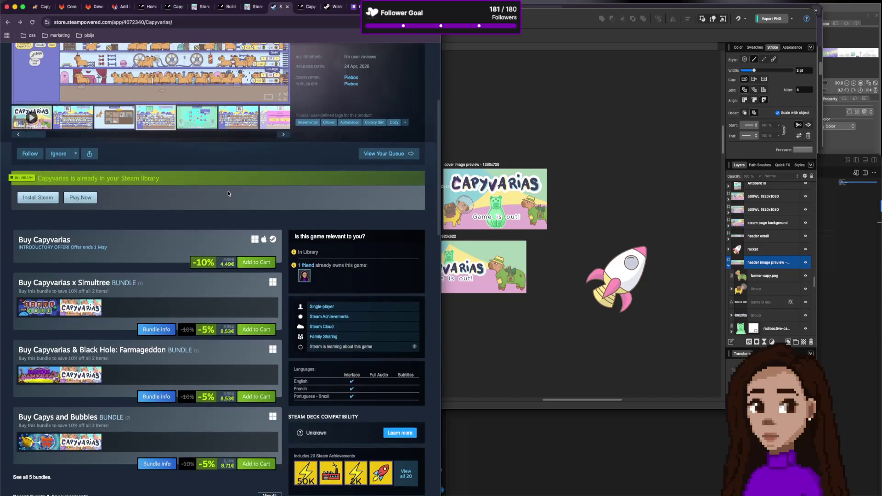
{"action": "scroll", "coordinate": [232, 191], "scroll_direction": "up", "scroll_amount": 3}
{"action": "scroll", "coordinate": [232, 191], "scroll_direction": "up", "scroll_amount": 1}
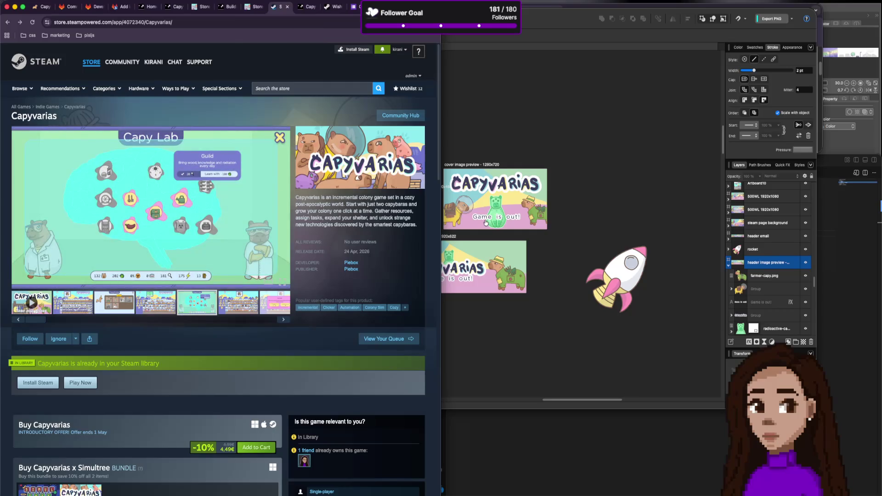
{"action": "key", "text": "super+Tab"}
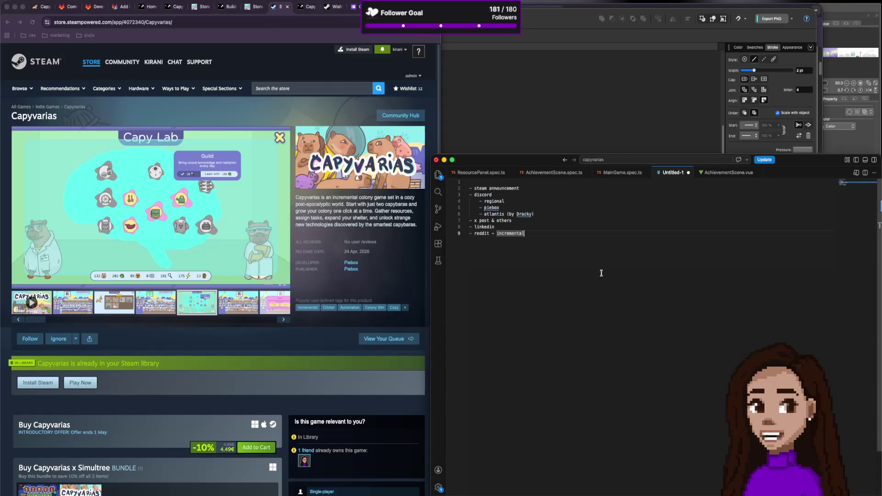
Insert a ✅ emoji before '- steam announcement' in the release checklist.
{"action": "left_click", "coordinate": [495, 188]}
{"action": "key", "text": "Home"}
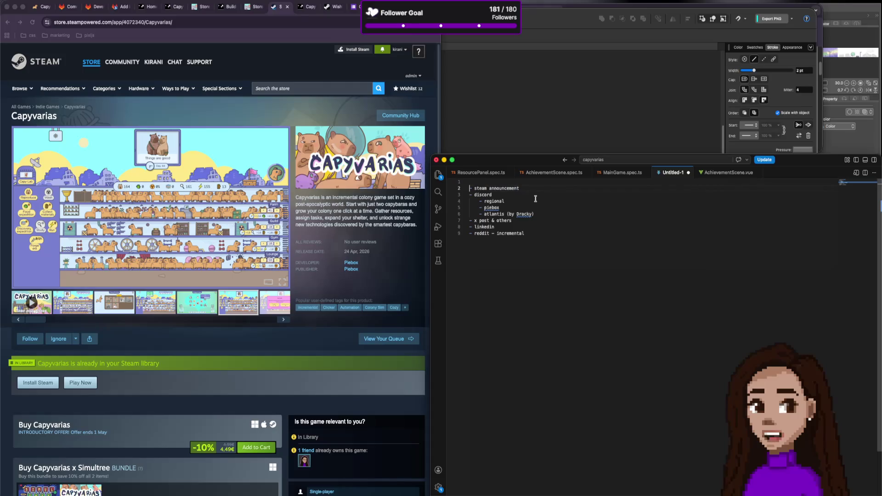
{"action": "key", "text": "ctrl+super+space"}
{"action": "type", "text": "chec"}
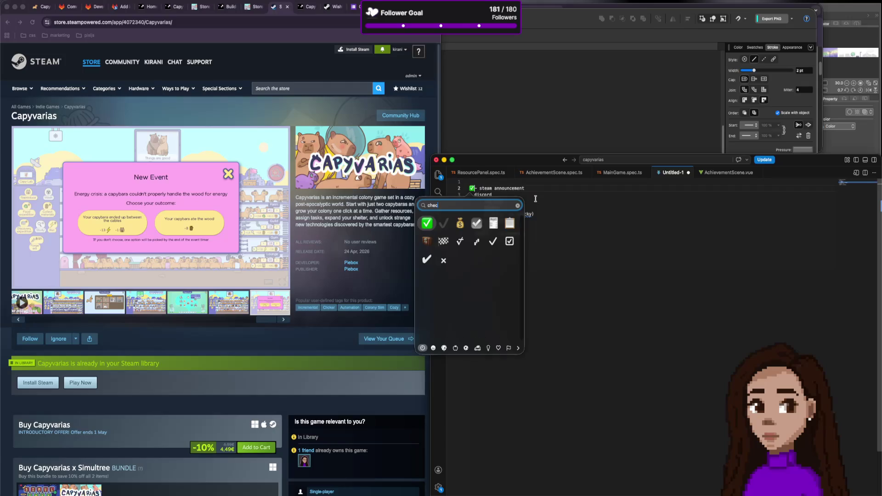
{"action": "key", "text": "Return"}
{"action": "key", "text": "Down"}
{"action": "key", "text": "Down"}
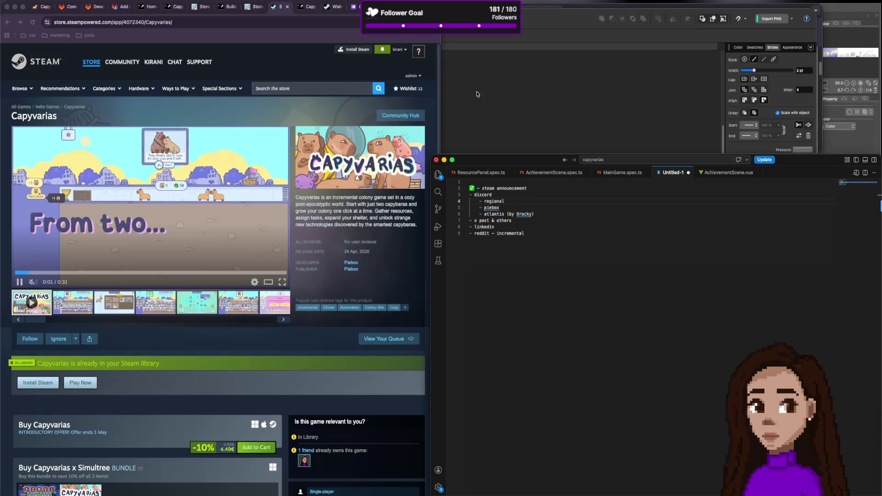
Switch back to the browser and open a new tab.
{"action": "left_click", "coordinate": [540, 99]}
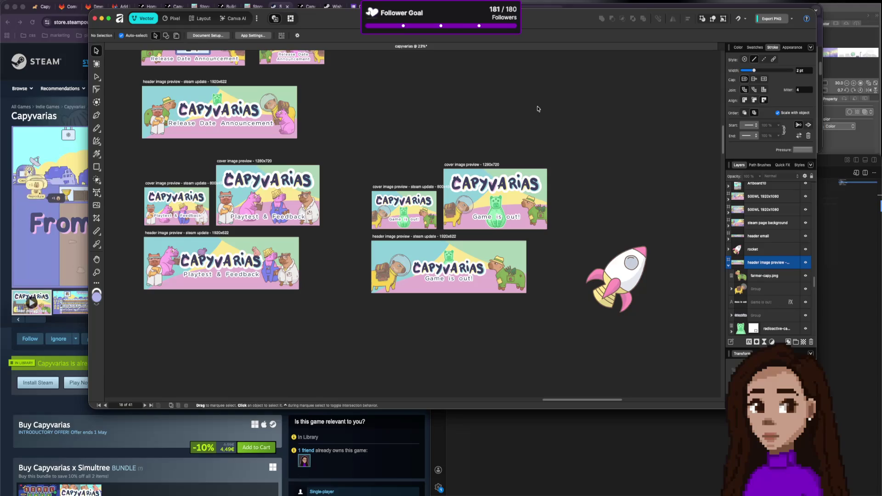
{"action": "left_click", "coordinate": [84, 39]}
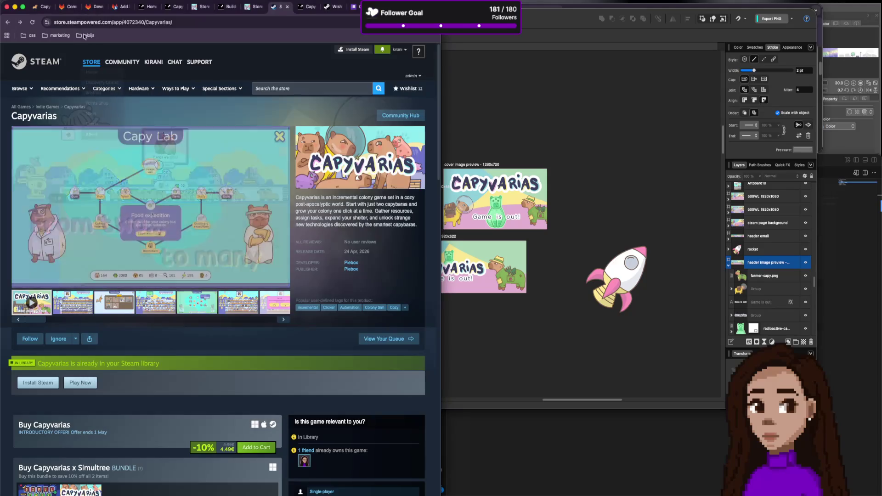
{"action": "left_click", "coordinate": [42, 7]}
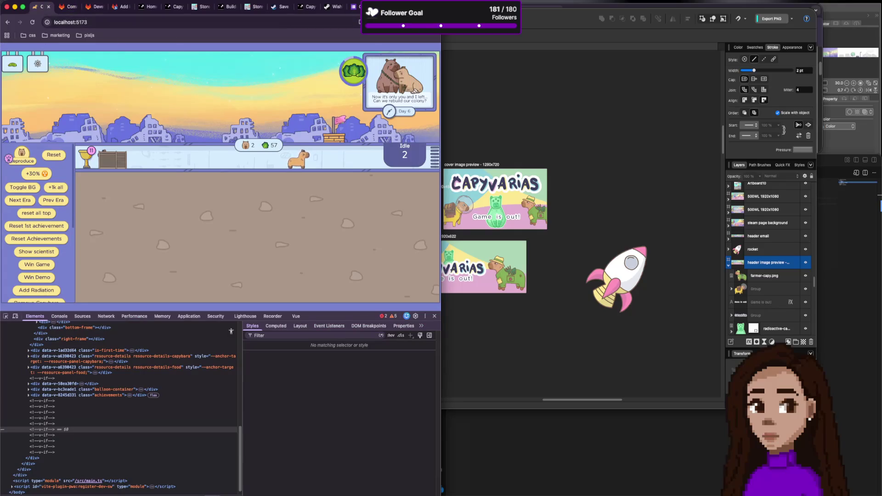
{"action": "key", "text": "super+t"}
Open Discord via 'dis' and send a wave to the newest member in #welcome.
{"action": "type", "text": "dis"}
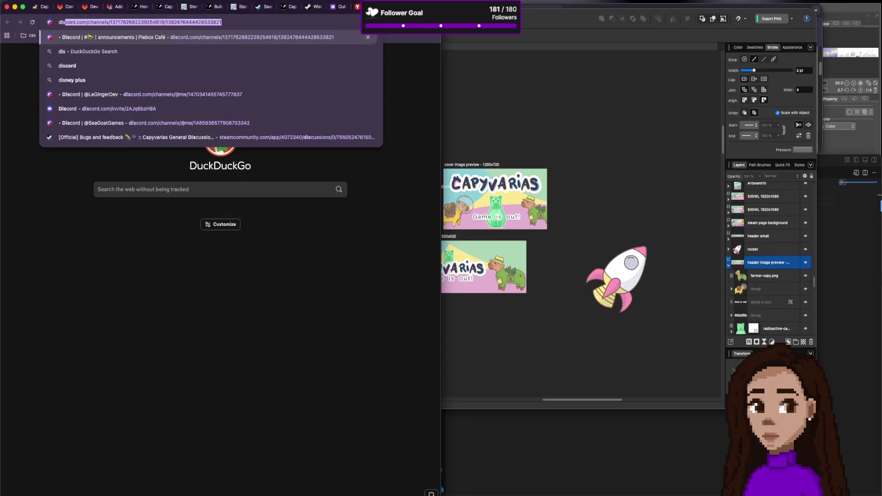
{"action": "key", "text": "Return"}
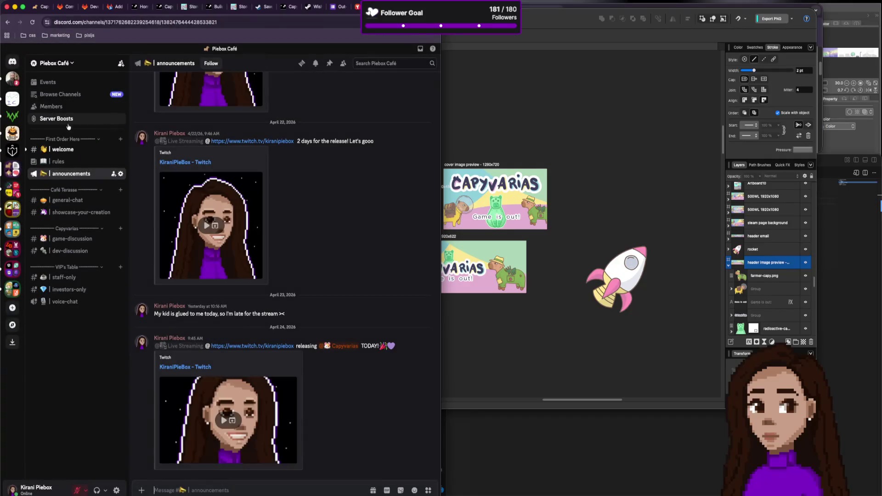
{"action": "left_click", "coordinate": [62, 149]}
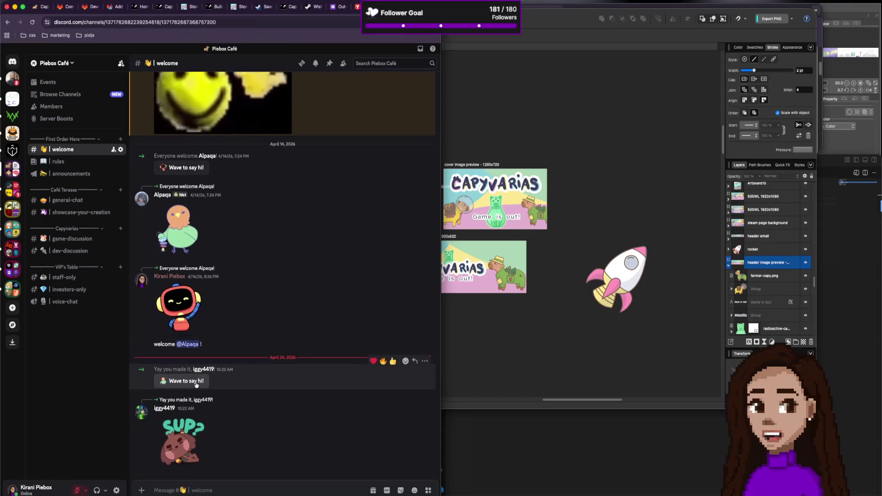
{"action": "left_click", "coordinate": [196, 383]}
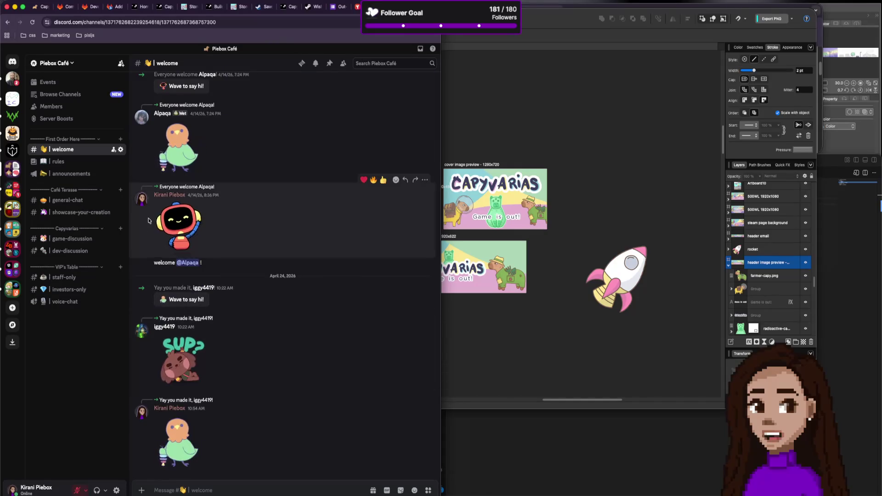
Go to the #game-discussion channel and expand the server folder.
{"action": "left_click", "coordinate": [84, 174]}
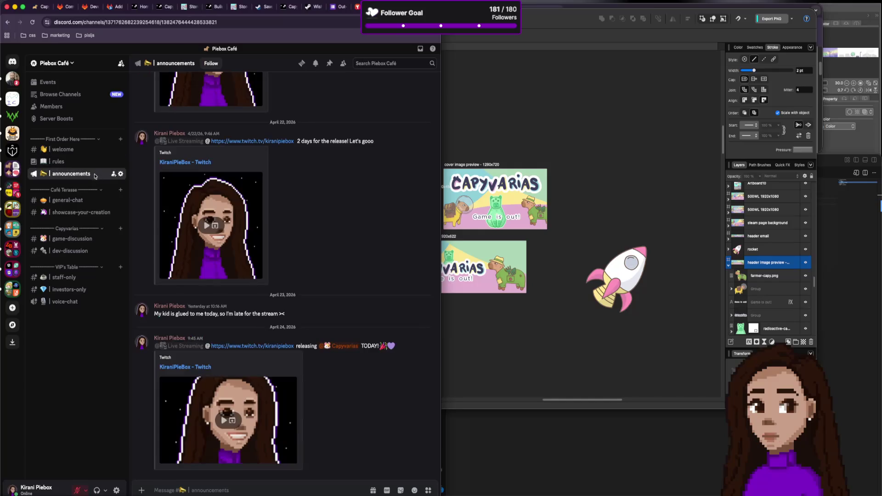
{"action": "left_click", "coordinate": [59, 161]}
{"action": "left_click", "coordinate": [63, 149]}
{"action": "left_click", "coordinate": [72, 238]}
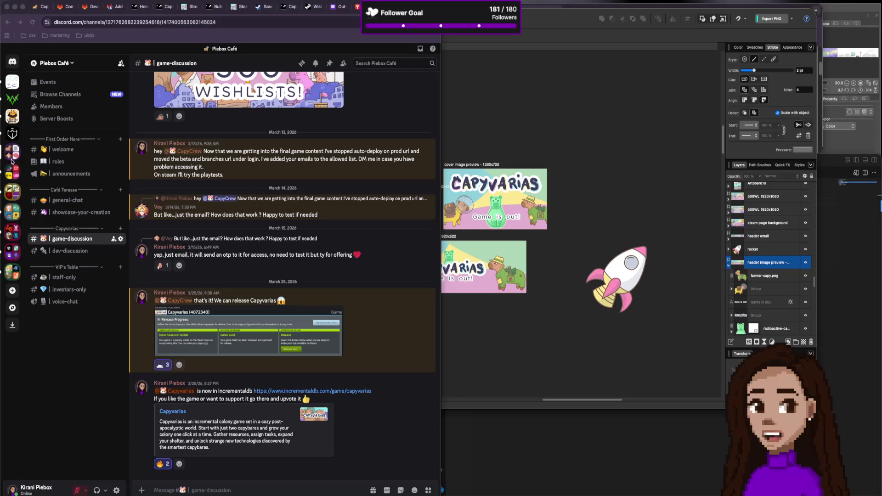
{"action": "left_click", "coordinate": [14, 176]}
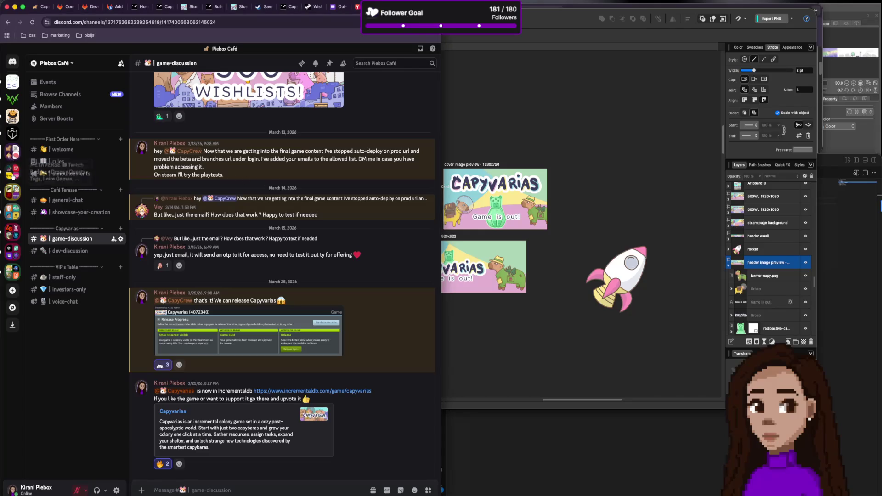
{"action": "left_click", "coordinate": [14, 176]}
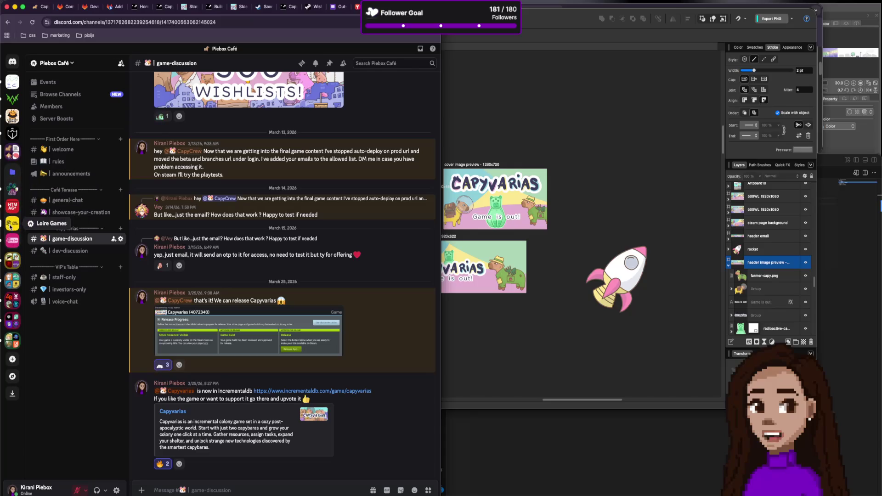
React with a heart to the Capyvarias announcement in Loire Games' #annonces.
{"action": "left_click", "coordinate": [12, 223]}
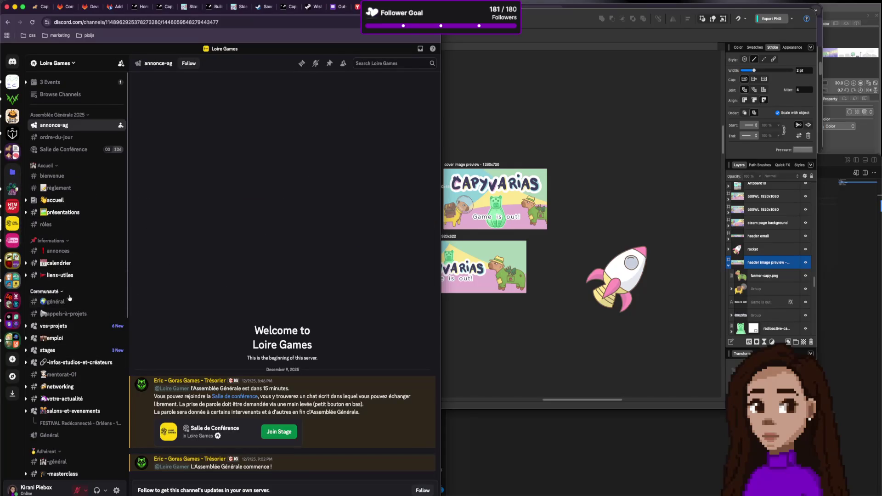
{"action": "left_click", "coordinate": [76, 254]}
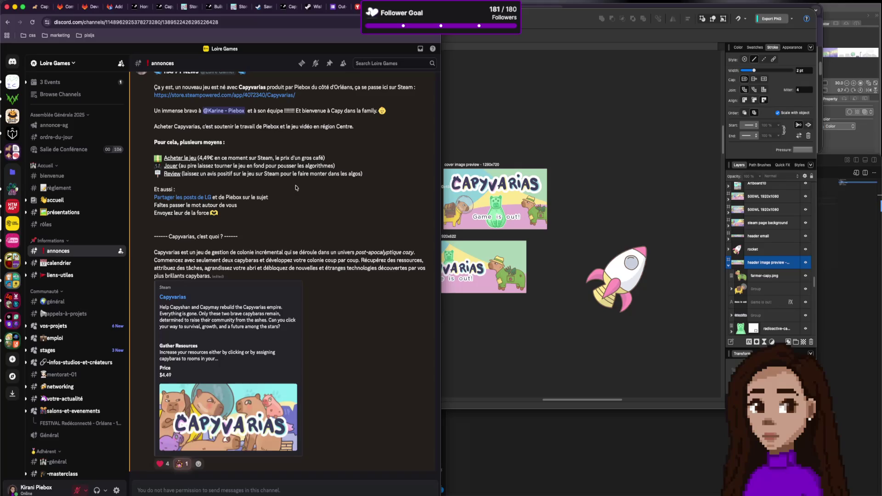
{"action": "scroll", "coordinate": [319, 189], "scroll_direction": "up", "scroll_amount": 1}
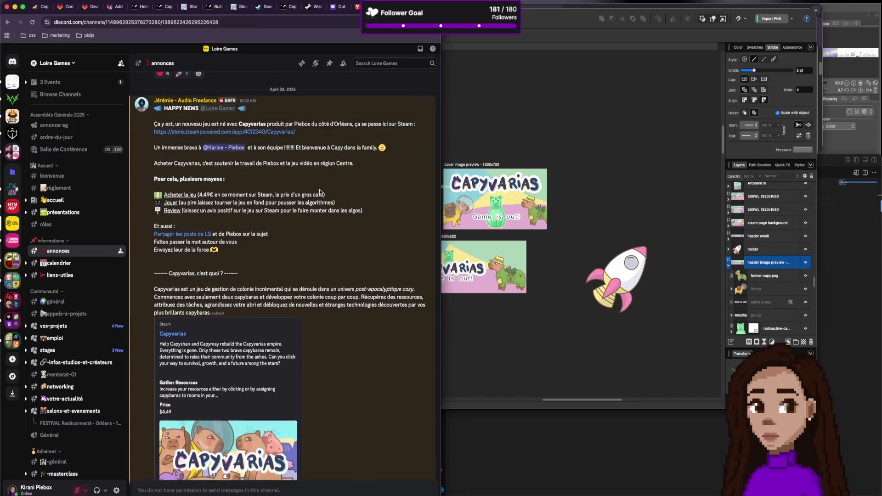
{"action": "scroll", "coordinate": [318, 189], "scroll_direction": "down", "scroll_amount": 1}
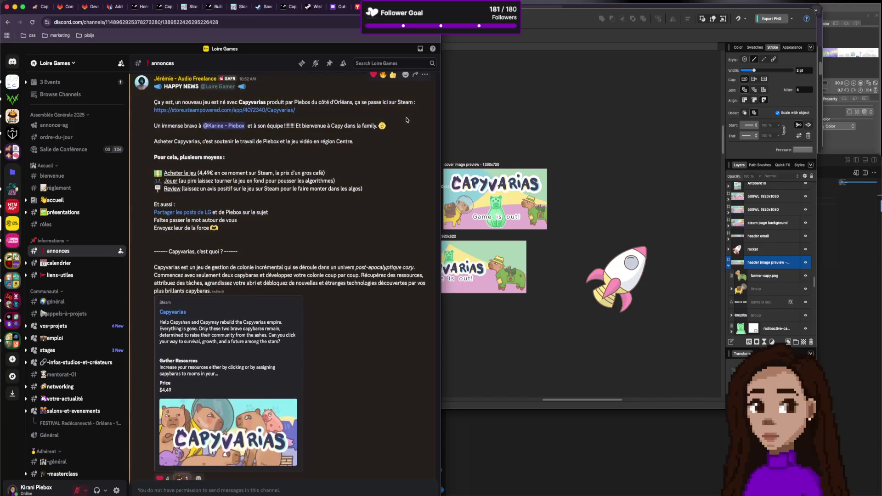
{"action": "left_click", "coordinate": [425, 74]}
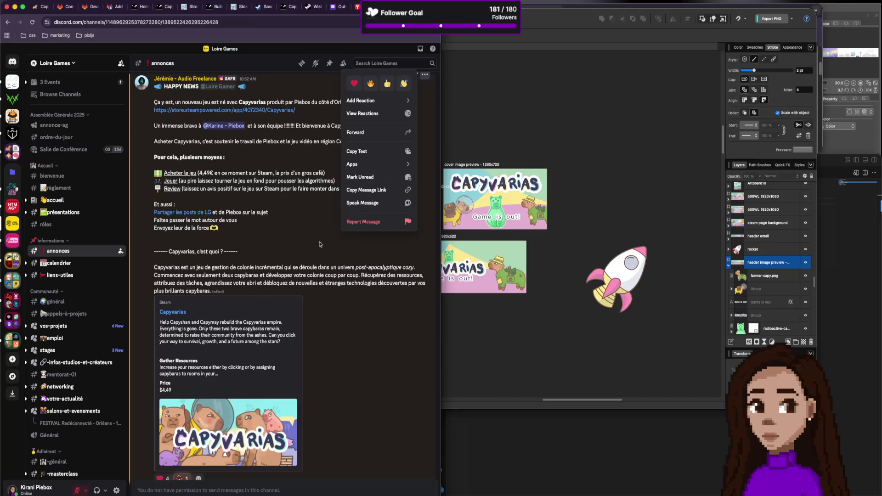
{"action": "left_click", "coordinate": [359, 259]}
{"action": "right_click", "coordinate": [336, 186]}
{"action": "left_click", "coordinate": [324, 206]}
Return to Piebox Café's #game-discussion, then switch to the Steamworks store admin tab.
{"action": "scroll", "coordinate": [320, 321], "scroll_direction": "down", "scroll_amount": 1}
{"action": "scroll", "coordinate": [321, 320], "scroll_direction": "down", "scroll_amount": 1}
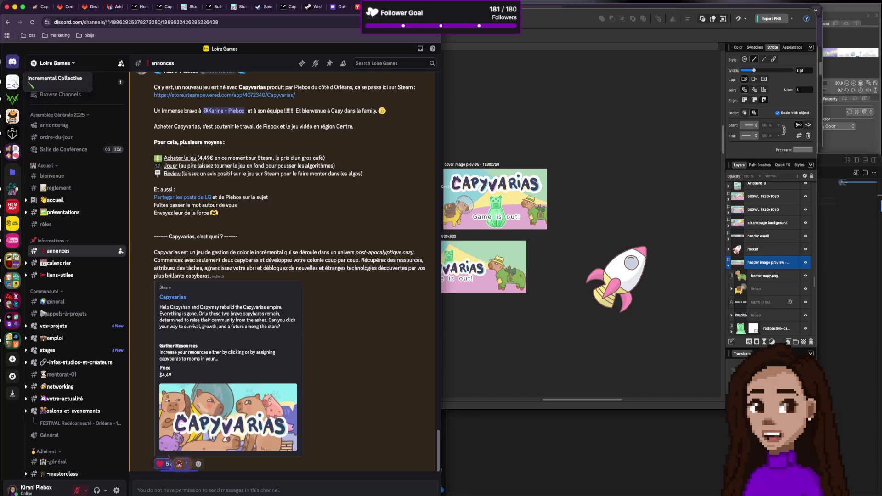
{"action": "left_click", "coordinate": [12, 151]}
{"action": "left_click", "coordinate": [13, 221]}
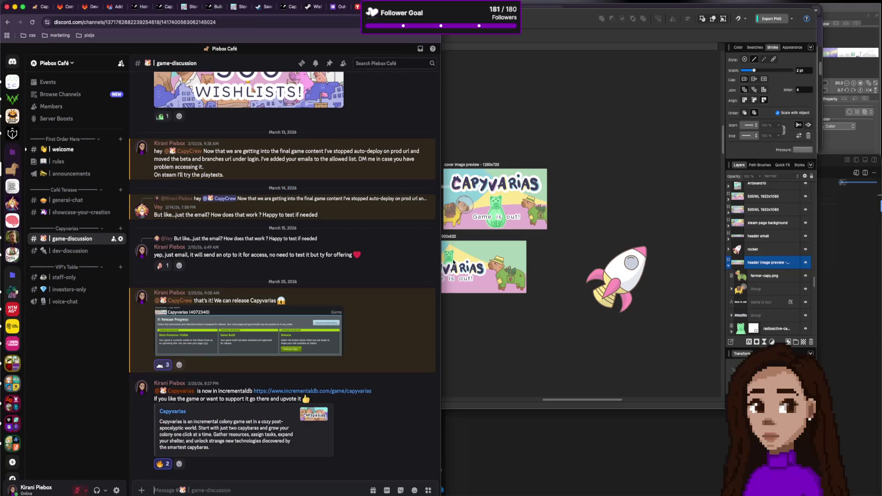
{"action": "left_click", "coordinate": [454, 262]}
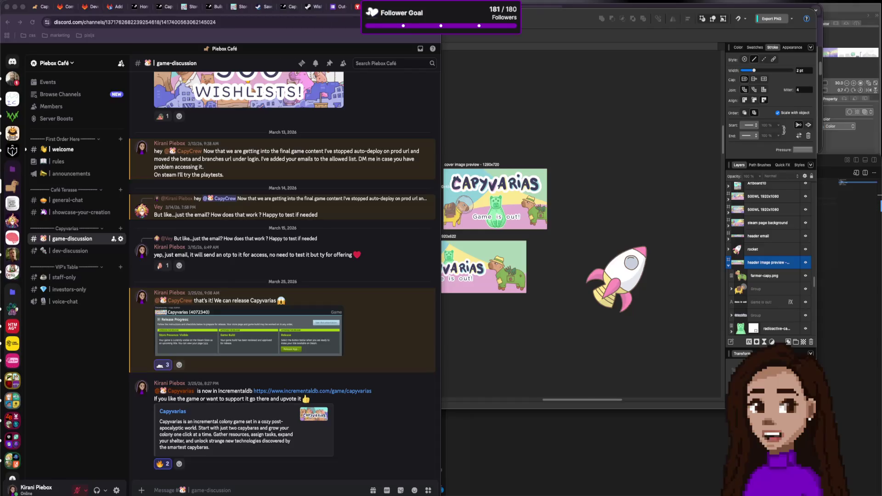
{"action": "left_click", "coordinate": [183, 8]}
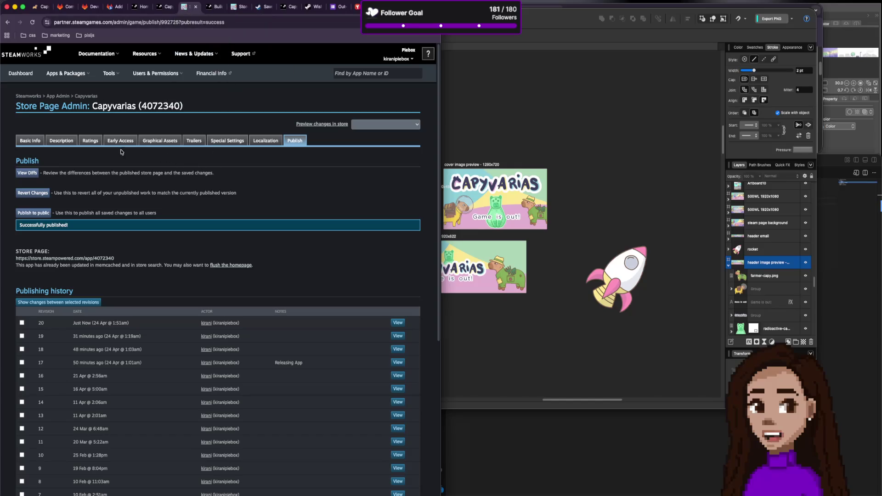
Reload Steamworks and open the Capyvarias package pricing page with per-currency proposed prices.
{"action": "key", "text": "super+r"}
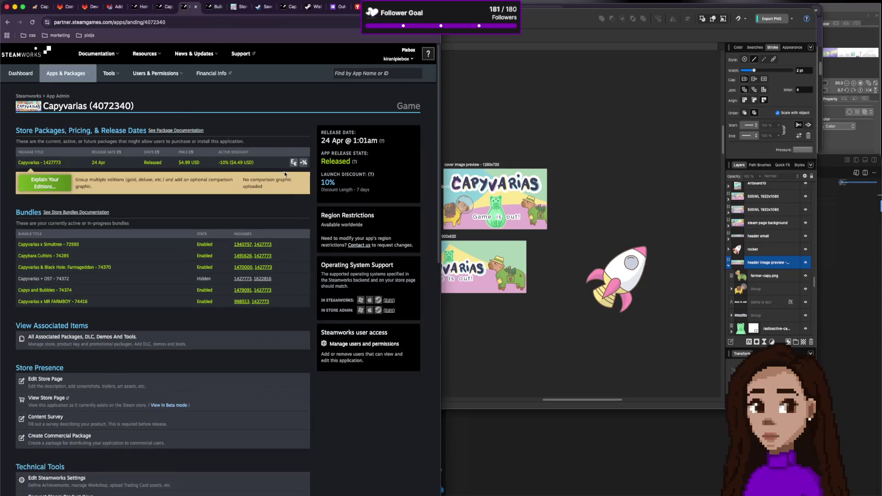
{"action": "left_click", "coordinate": [293, 163]}
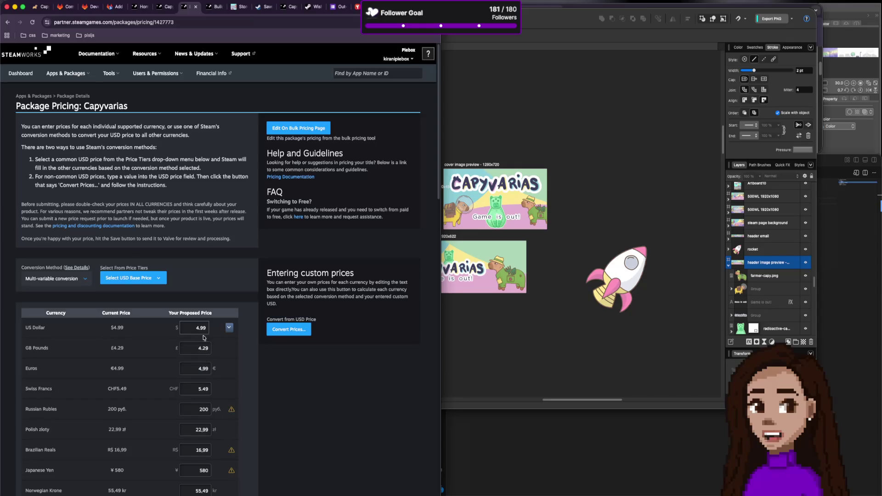
Convert all currencies from a $4.99 USD base price and scroll through the results.
{"action": "left_click", "coordinate": [229, 329]}
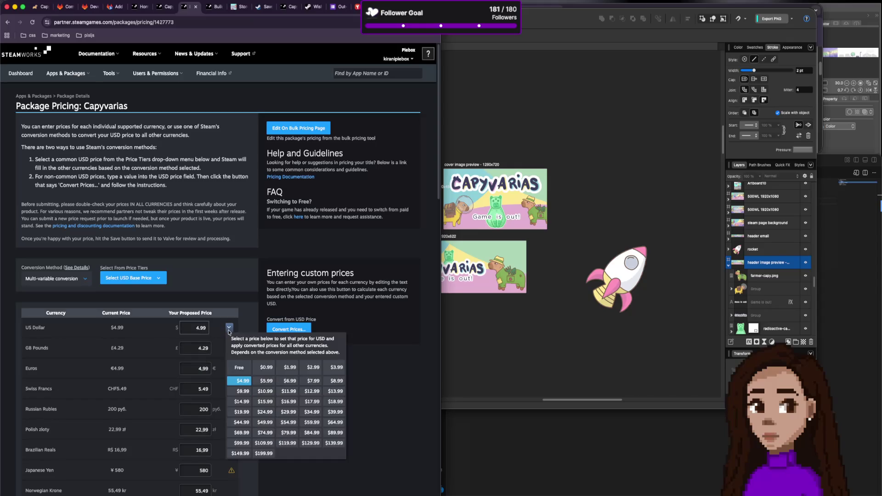
{"action": "left_click", "coordinate": [241, 380]}
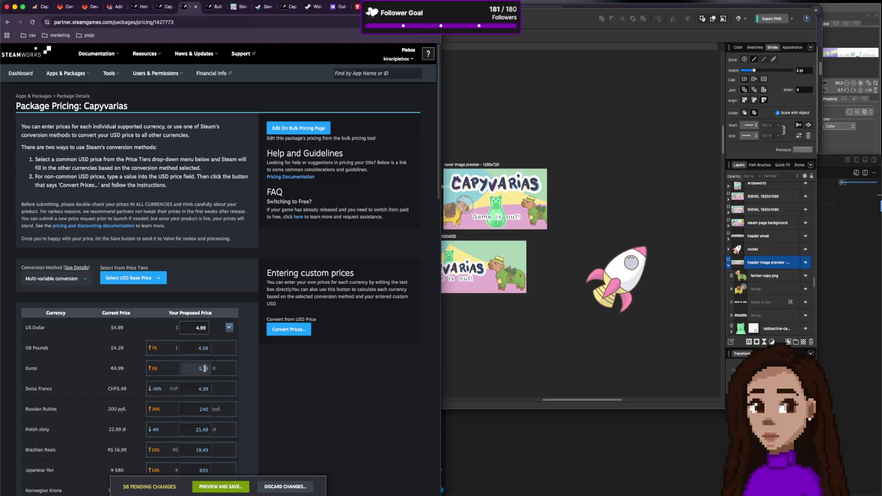
{"action": "scroll", "coordinate": [204, 367], "scroll_direction": "down", "scroll_amount": 15}
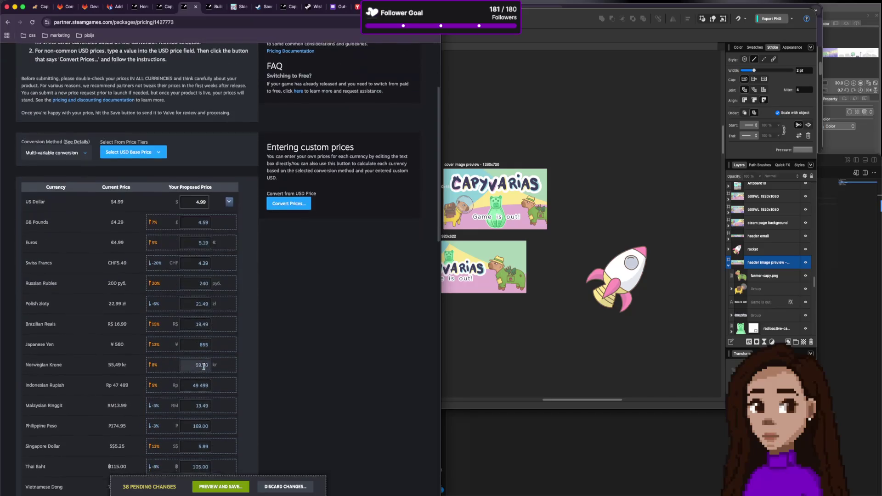
{"action": "scroll", "coordinate": [203, 367], "scroll_direction": "down", "scroll_amount": 5}
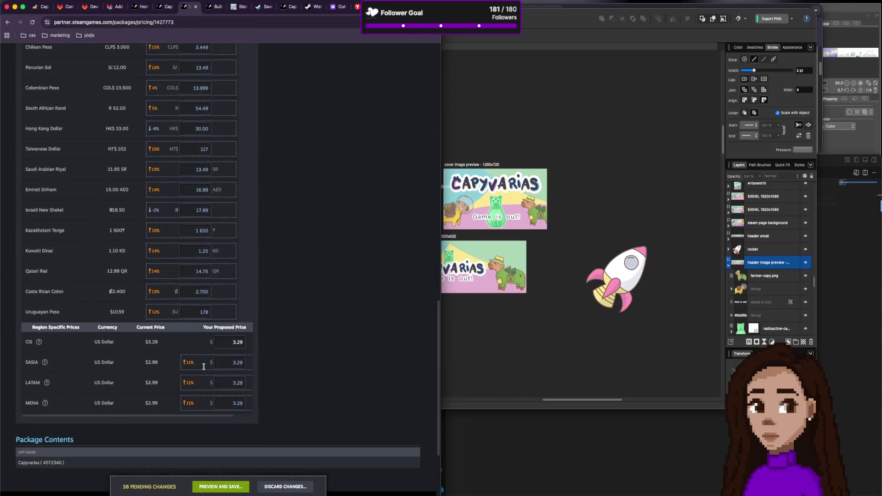
{"action": "scroll", "coordinate": [205, 368], "scroll_direction": "up", "scroll_amount": 6}
{"action": "scroll", "coordinate": [205, 369], "scroll_direction": "up", "scroll_amount": 15}
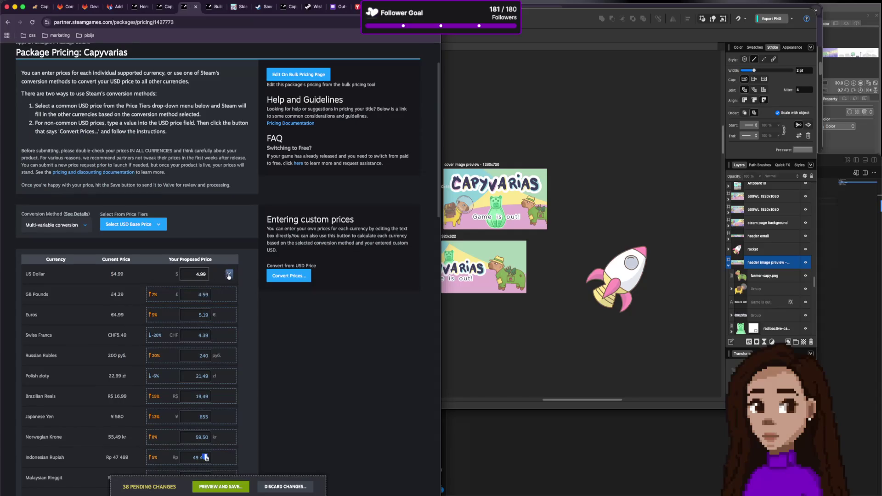
Set the Euros proposed price back to its published 4,99.
{"action": "left_click", "coordinate": [188, 314]}
{"action": "type", "text": "0,"}
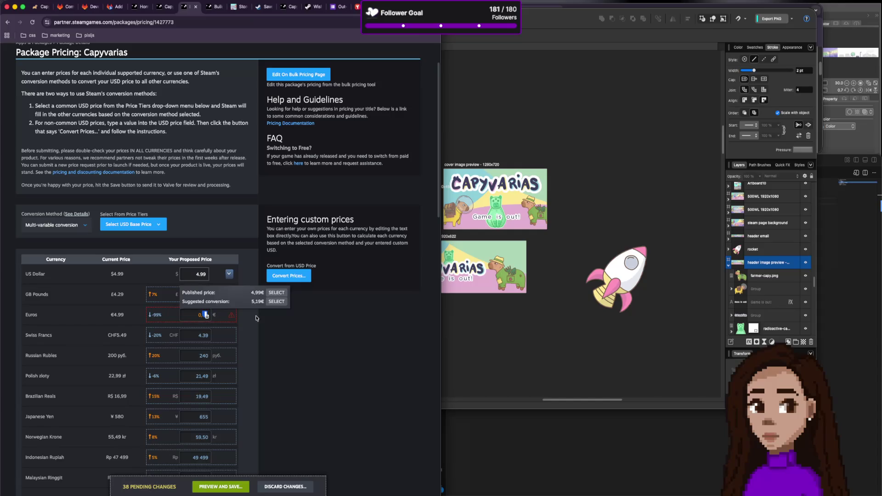
{"action": "left_click", "coordinate": [276, 293]}
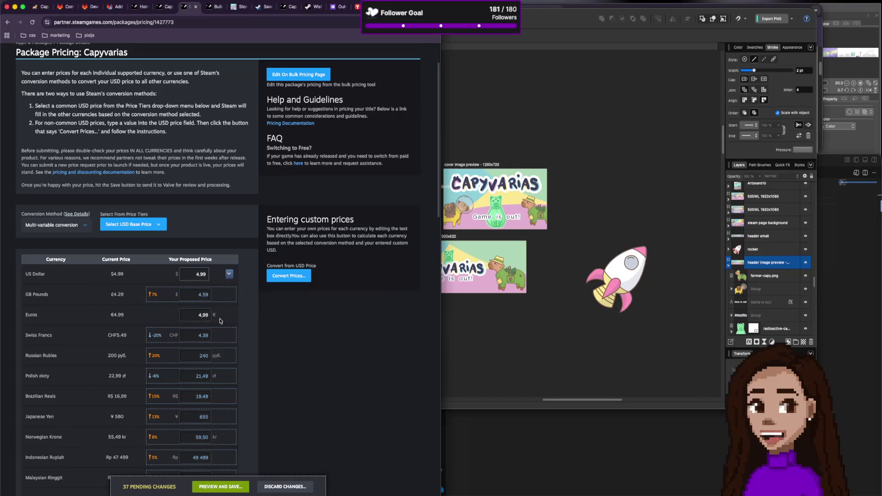
Review the pricing table and request discarding the 37 pending price changes.
{"action": "scroll", "coordinate": [220, 322], "scroll_direction": "down", "scroll_amount": 10}
{"action": "scroll", "coordinate": [220, 357], "scroll_direction": "down", "scroll_amount": 9}
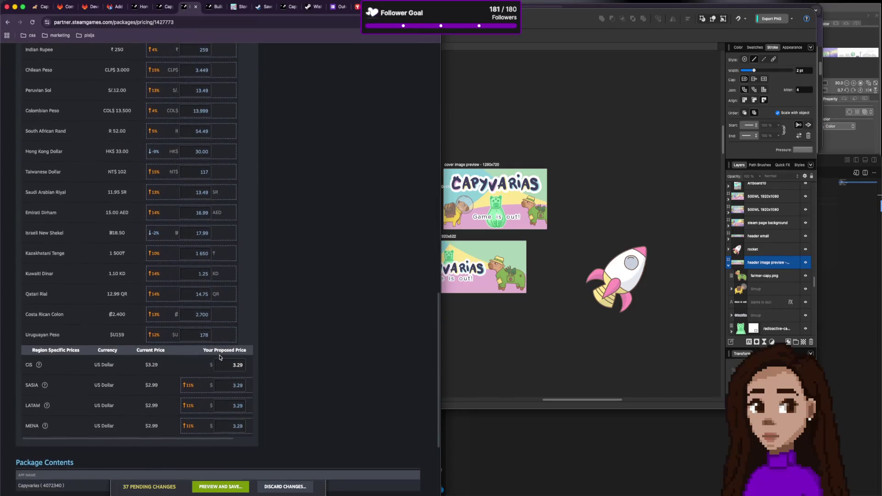
{"action": "scroll", "coordinate": [220, 357], "scroll_direction": "down", "scroll_amount": 1}
{"action": "scroll", "coordinate": [215, 355], "scroll_direction": "up", "scroll_amount": 20}
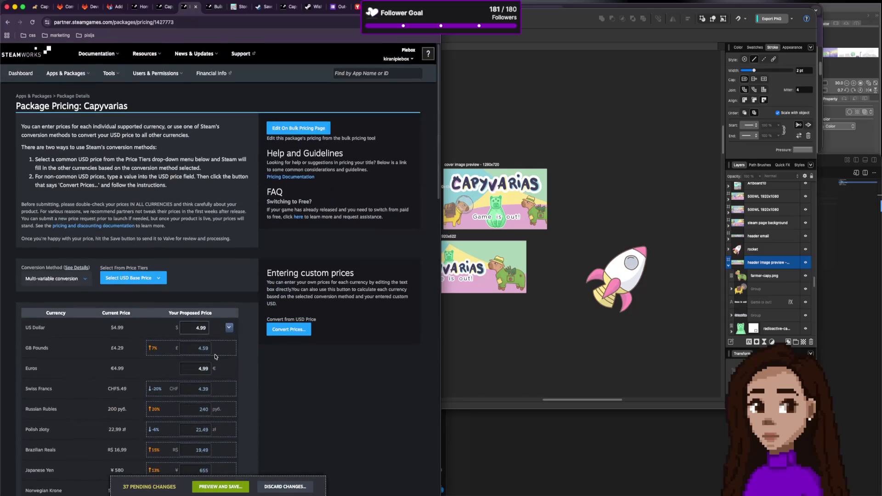
{"action": "scroll", "coordinate": [215, 357], "scroll_direction": "down", "scroll_amount": 2}
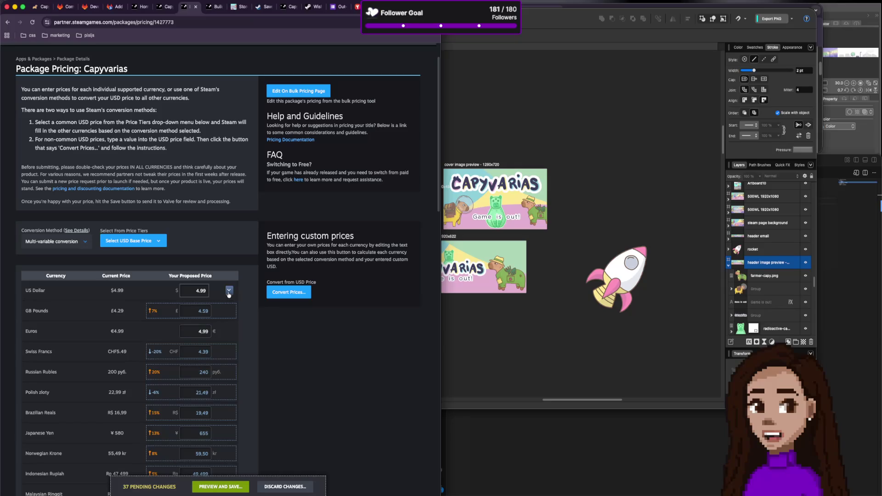
{"action": "left_click", "coordinate": [285, 486]}
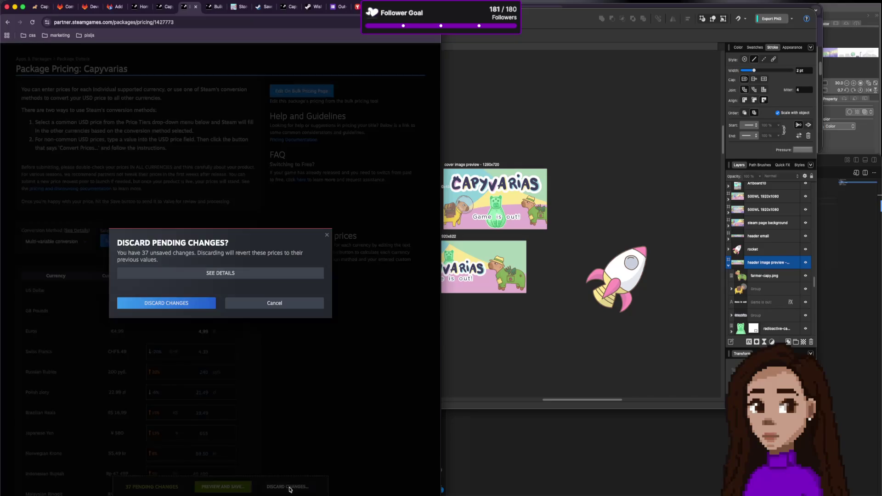
Confirm the discard so prices revert to published values like £4.29 and CHF 5.49.
{"action": "left_click", "coordinate": [194, 307]}
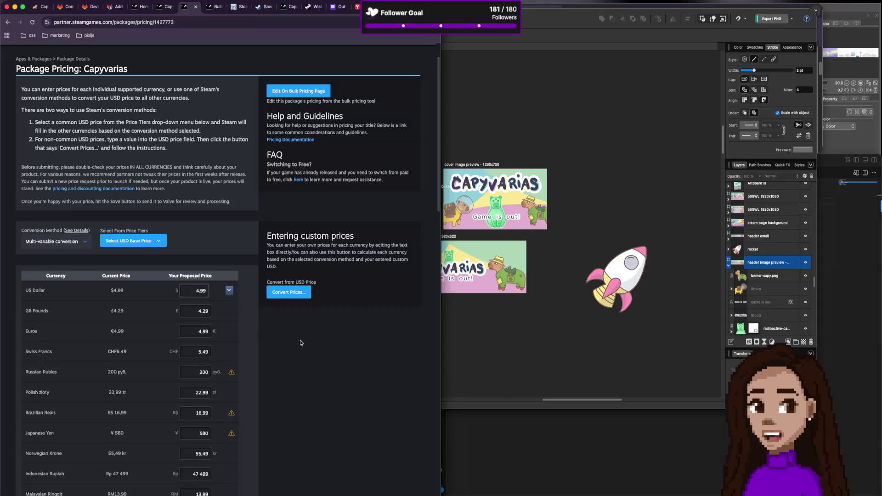
{"action": "mouse_move", "coordinate": [232, 375]}
{"action": "left_click", "coordinate": [229, 290]}
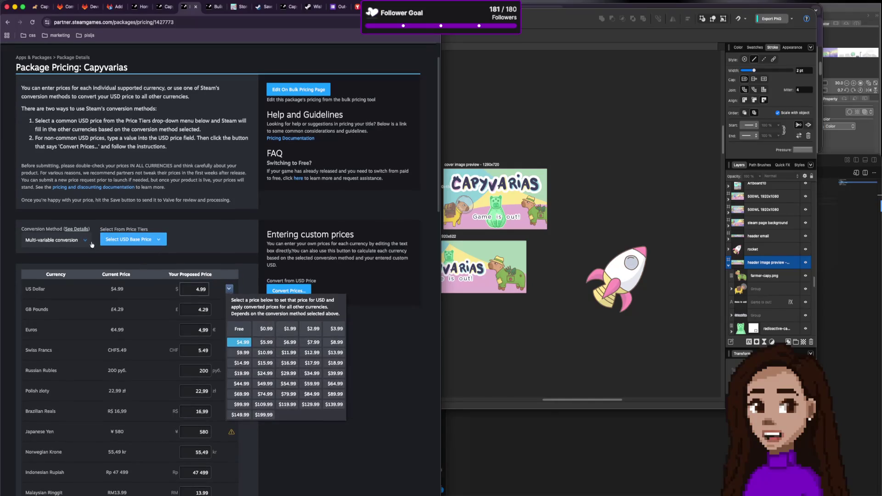
{"action": "left_click", "coordinate": [83, 242]}
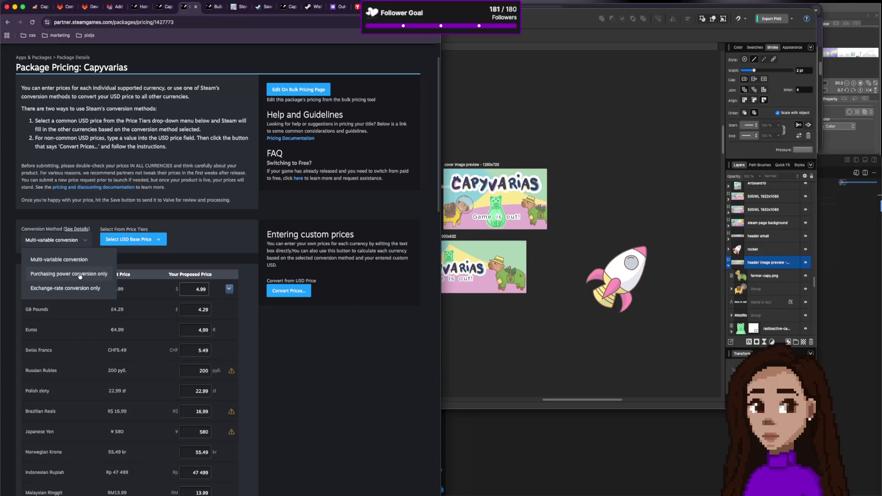
Convert from $4.99 with purchasing power conversion only, review, then revert to Multi-variable conversion.
{"action": "left_click", "coordinate": [80, 276]}
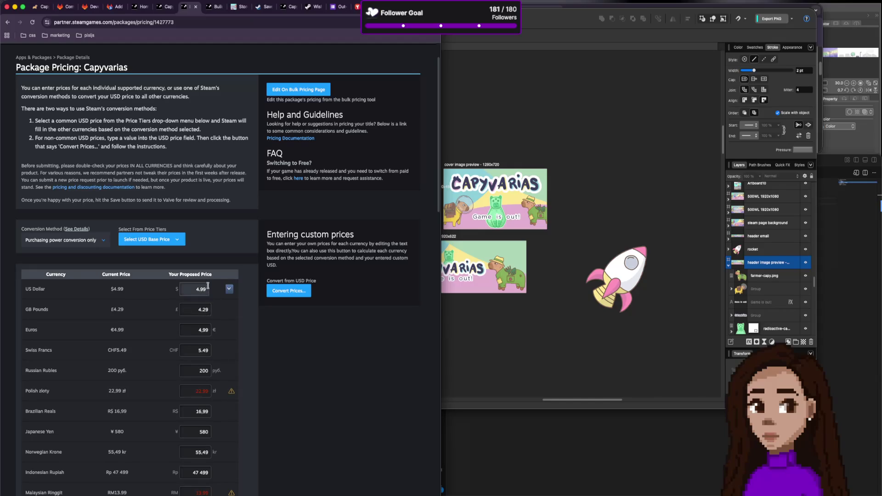
{"action": "left_click", "coordinate": [229, 289]}
{"action": "left_click", "coordinate": [243, 342]}
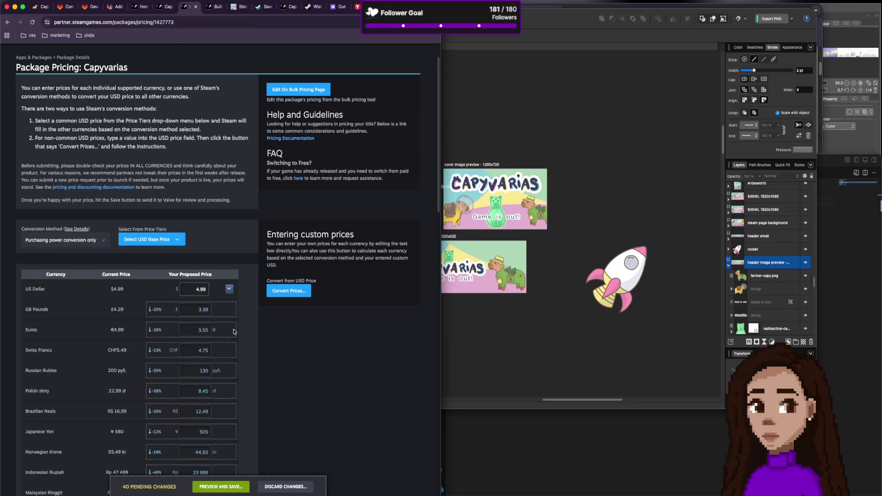
{"action": "scroll", "coordinate": [239, 379], "scroll_direction": "down", "scroll_amount": 10}
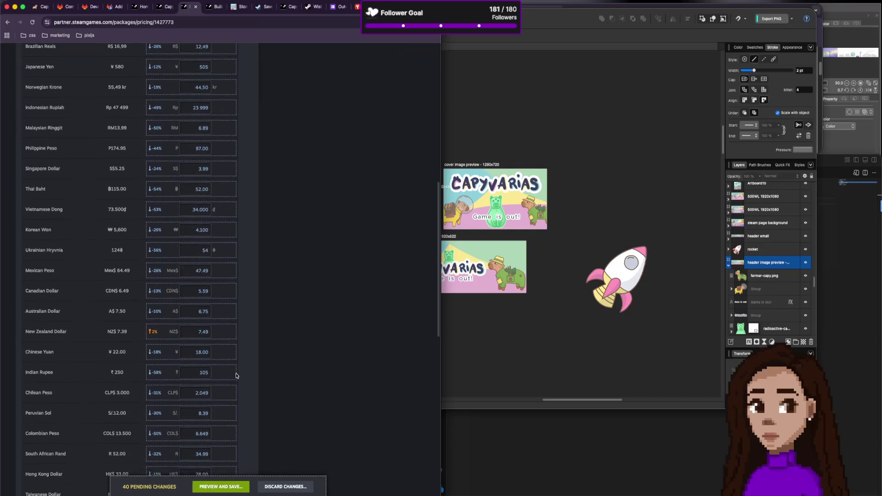
{"action": "scroll", "coordinate": [234, 375], "scroll_direction": "down", "scroll_amount": 5}
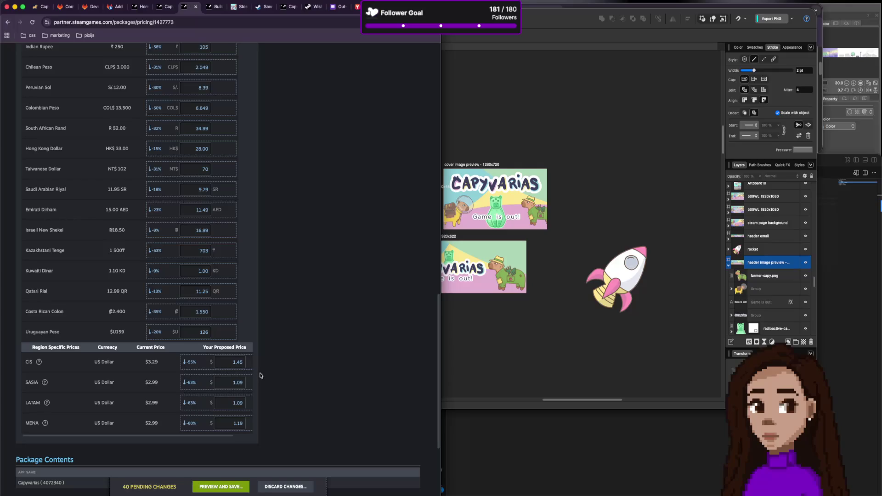
{"action": "scroll", "coordinate": [258, 373], "scroll_direction": "up", "scroll_amount": 12}
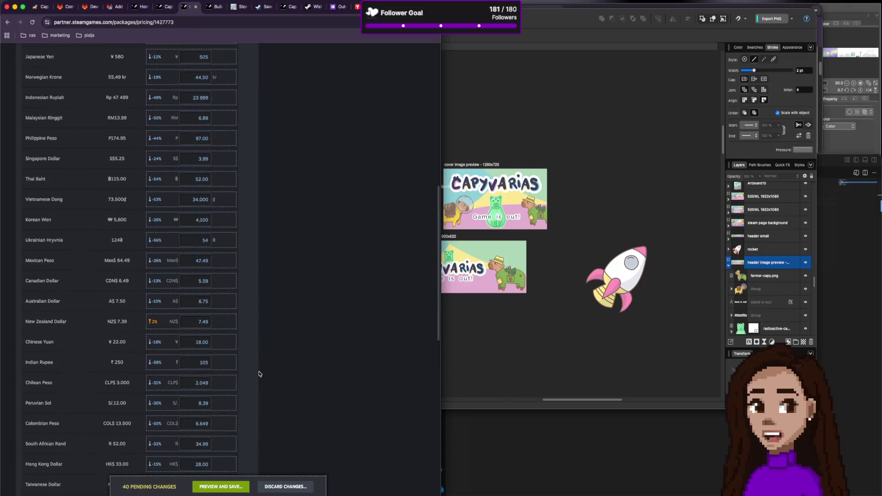
{"action": "scroll", "coordinate": [256, 371], "scroll_direction": "up", "scroll_amount": 1}
{"action": "left_click", "coordinate": [65, 163]}
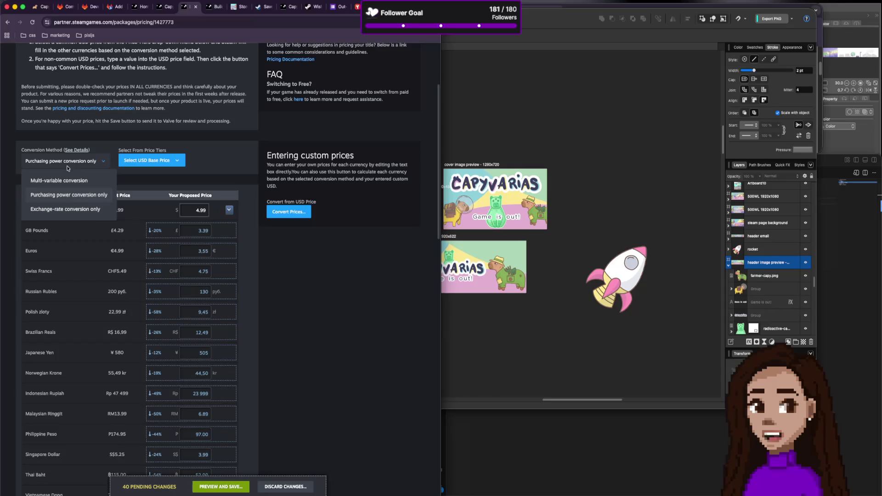
{"action": "left_click", "coordinate": [68, 181]}
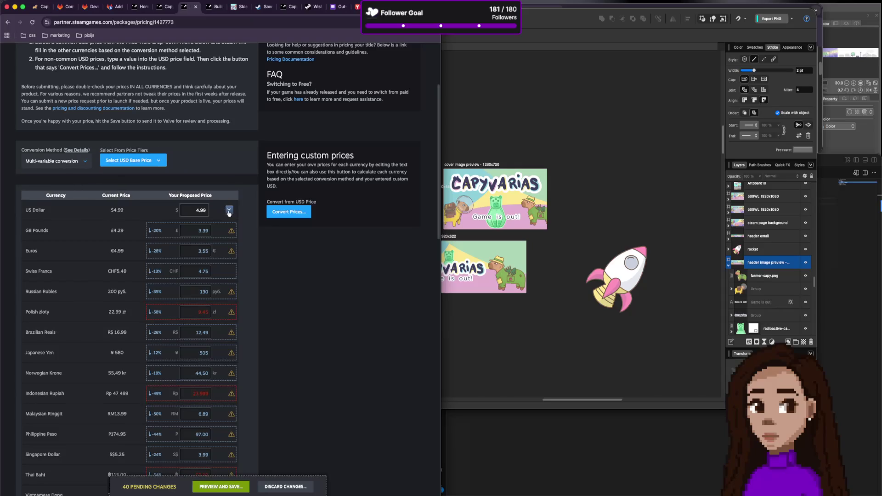
Reconvert all currencies from $4.99 and restore Euros to its published 4,99.
{"action": "left_click", "coordinate": [229, 211]}
{"action": "left_click", "coordinate": [242, 263]}
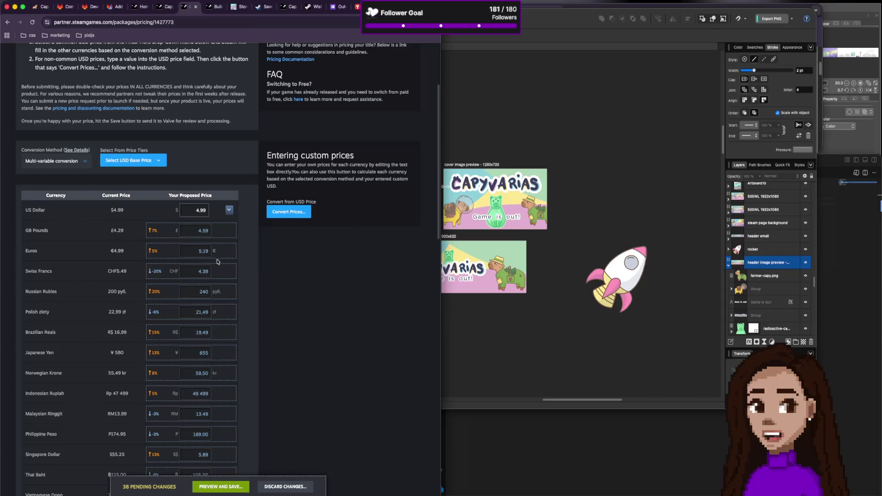
{"action": "left_click", "coordinate": [205, 252]}
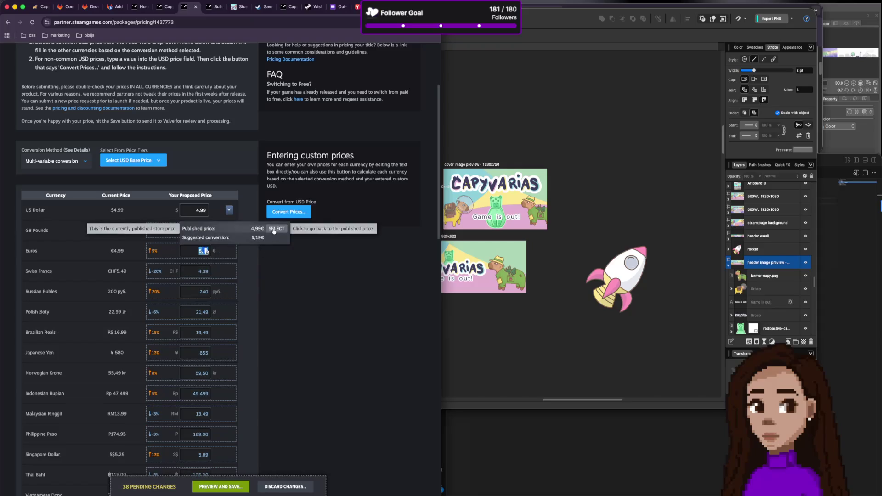
{"action": "left_click", "coordinate": [275, 229]}
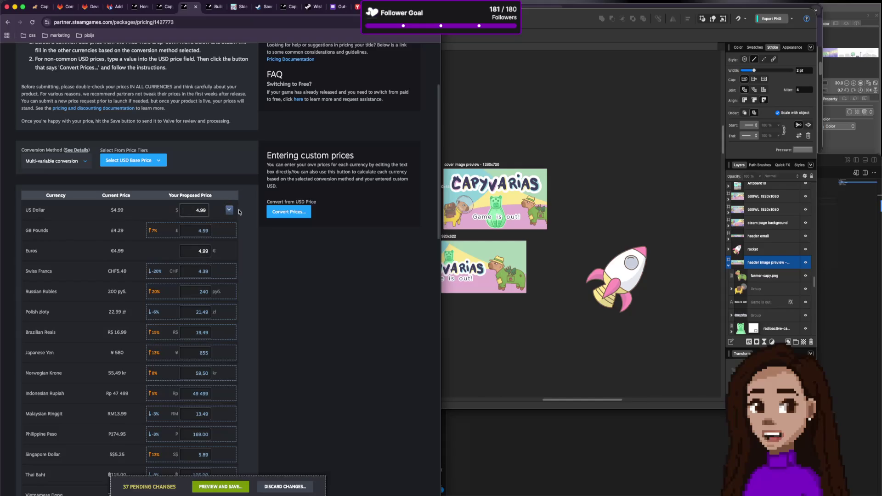
{"action": "left_click", "coordinate": [229, 211]}
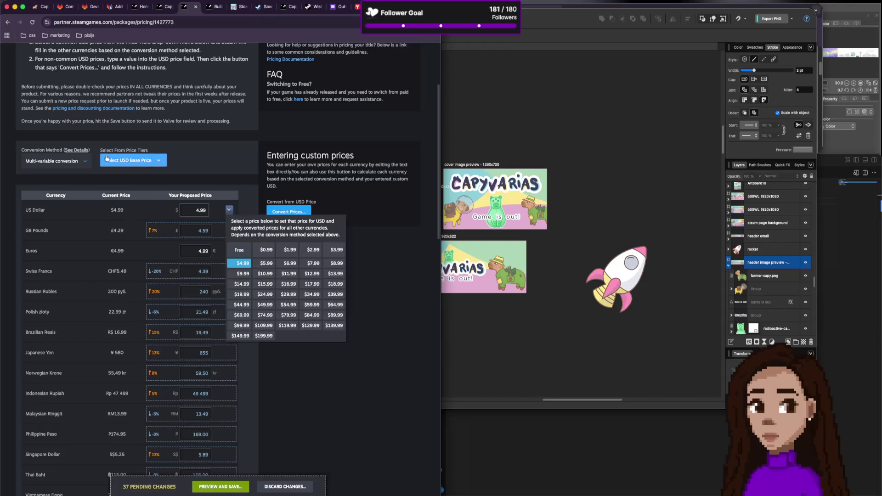
{"action": "left_click", "coordinate": [124, 285]}
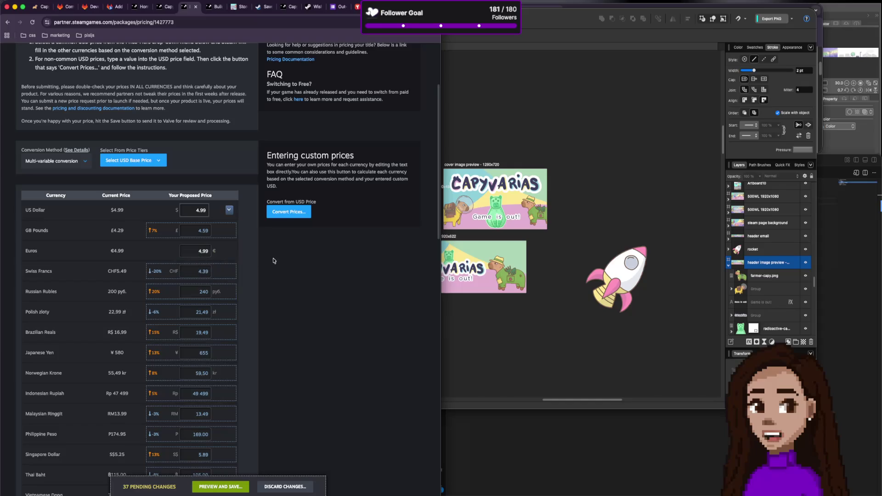
Highlight the GB Pounds 7% increase and the Swiss Francs -20% change.
{"action": "scroll", "coordinate": [274, 423], "scroll_direction": "down", "scroll_amount": 1}
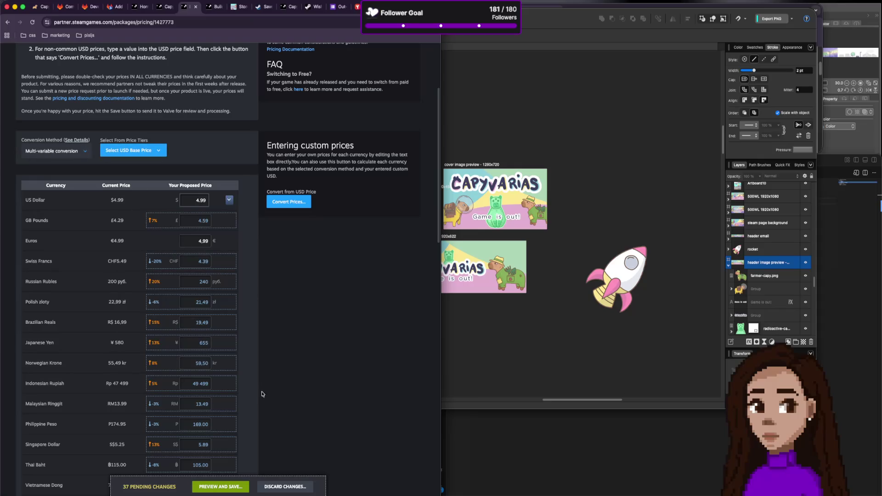
{"action": "scroll", "coordinate": [173, 310], "scroll_direction": "down", "scroll_amount": 1}
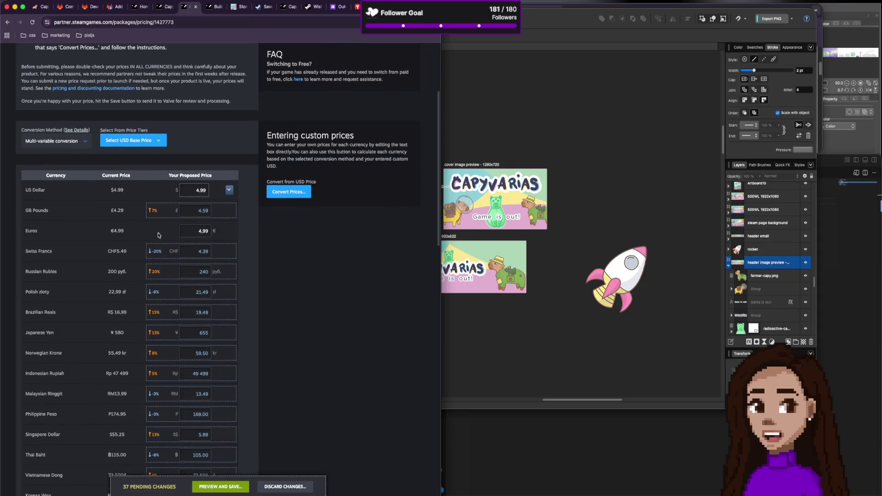
{"action": "double_click", "coordinate": [155, 210]}
{"action": "left_click_drag", "start_coordinate": [178, 253], "coordinate": [155, 251]}
{"action": "left_click", "coordinate": [155, 256]}
{"action": "double_click", "coordinate": [157, 251]}
Review the remaining currencies and request discarding the pending changes.
{"action": "scroll", "coordinate": [163, 308], "scroll_direction": "down", "scroll_amount": 3}
{"action": "scroll", "coordinate": [163, 308], "scroll_direction": "down", "scroll_amount": 10}
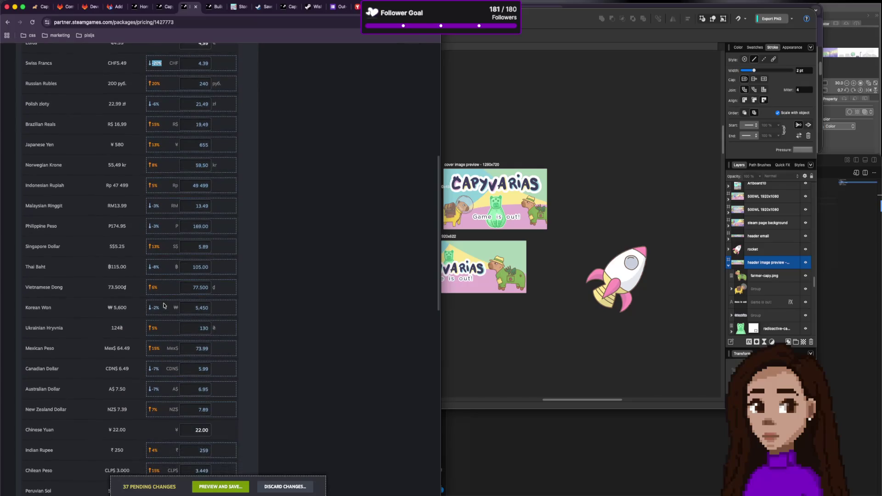
{"action": "scroll", "coordinate": [164, 306], "scroll_direction": "down", "scroll_amount": 3}
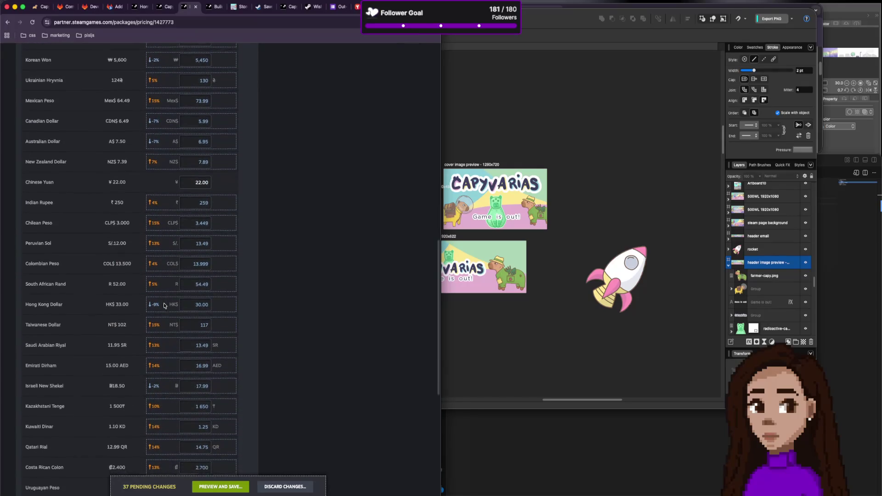
{"action": "scroll", "coordinate": [164, 306], "scroll_direction": "down", "scroll_amount": 3}
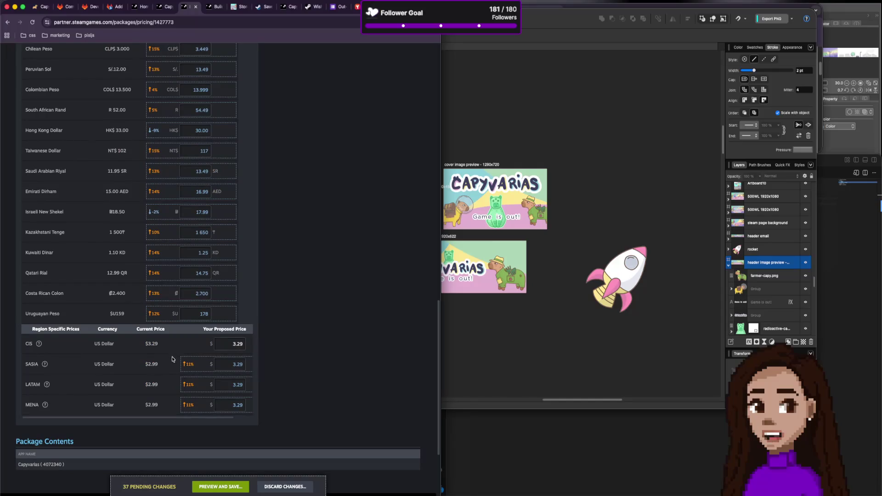
{"action": "scroll", "coordinate": [175, 356], "scroll_direction": "up", "scroll_amount": 15}
{"action": "scroll", "coordinate": [175, 356], "scroll_direction": "up", "scroll_amount": 2}
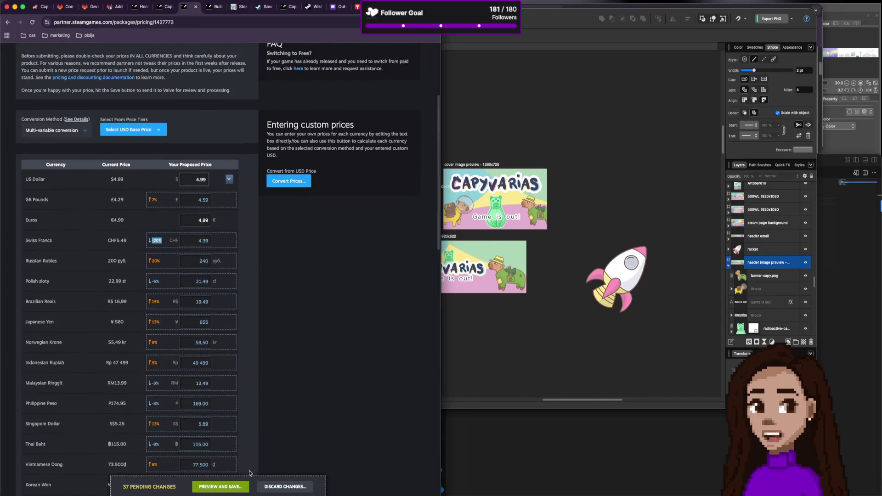
{"action": "left_click", "coordinate": [281, 488]}
Confirm the discard and keep Multi-variable conversion as the method.
{"action": "left_click", "coordinate": [205, 302]}
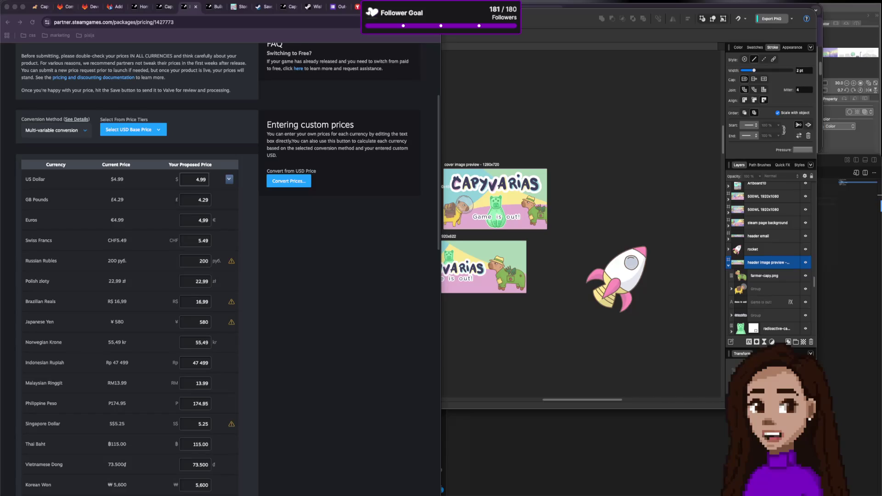
{"action": "left_click", "coordinate": [79, 131]}
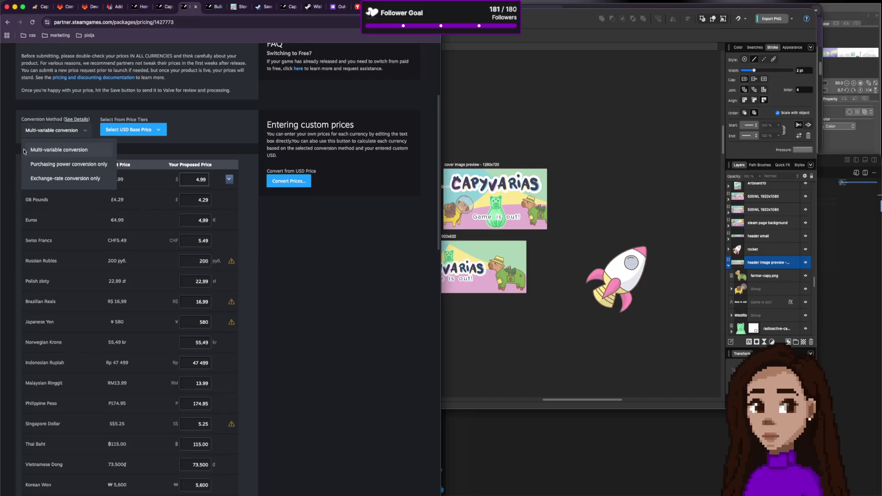
{"action": "left_click", "coordinate": [156, 155]}
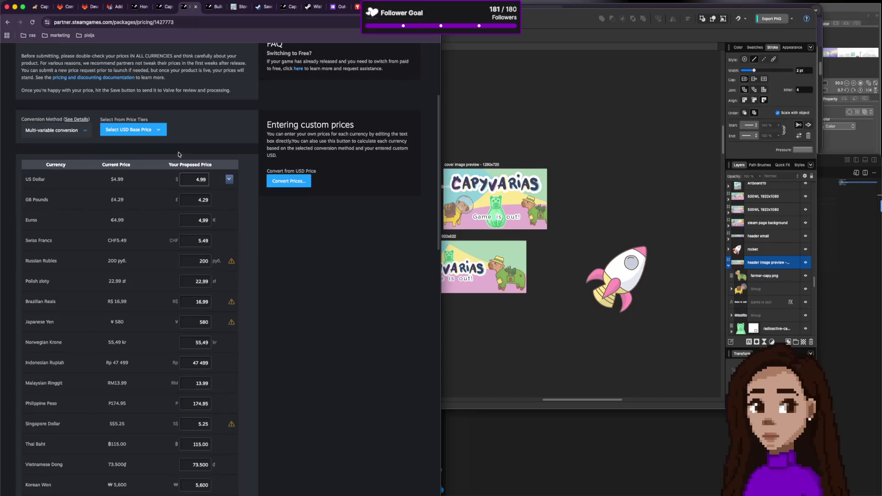
Switch to purchasing power conversion only and convert from a $6.99 USD base.
{"action": "left_click", "coordinate": [69, 134]}
{"action": "left_click", "coordinate": [69, 166]}
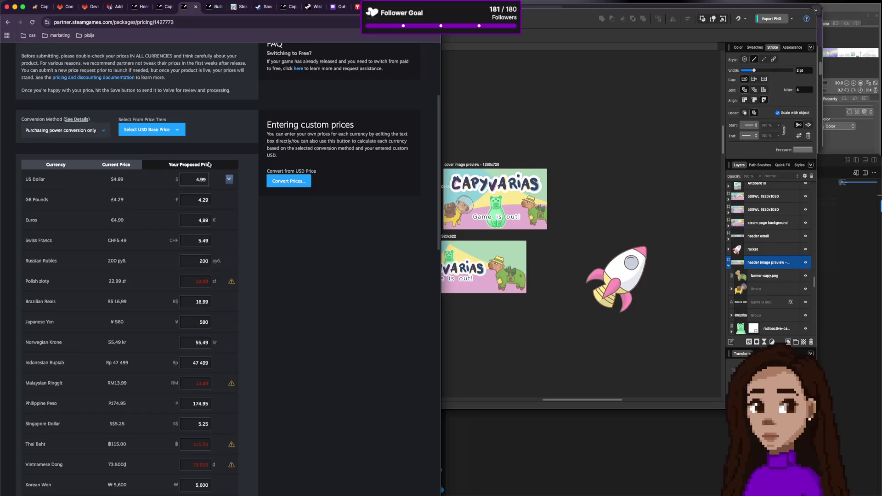
{"action": "left_click", "coordinate": [229, 179]}
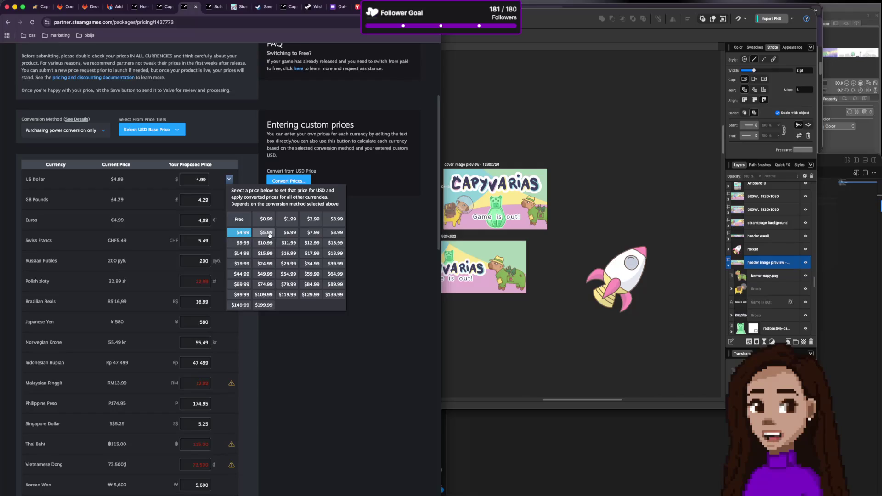
{"action": "left_click", "coordinate": [290, 233]}
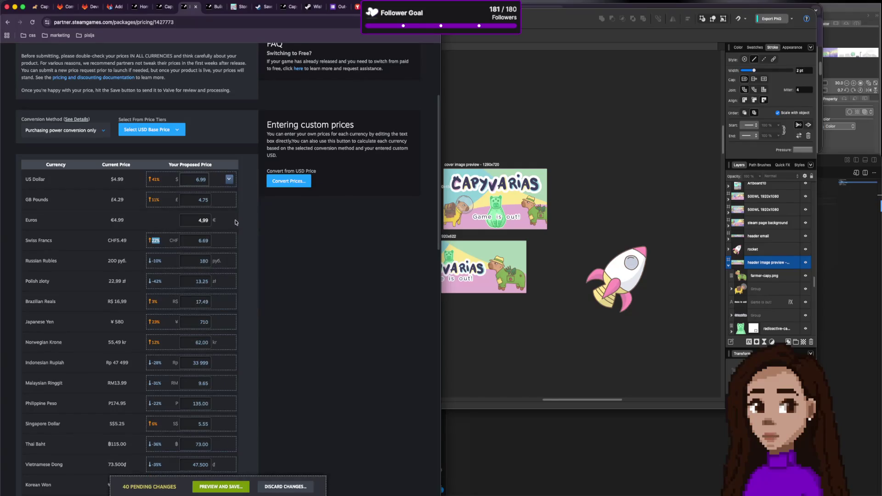
Check and dismiss the Euros price suggestion, then discard all pending price changes.
{"action": "left_click", "coordinate": [203, 220]}
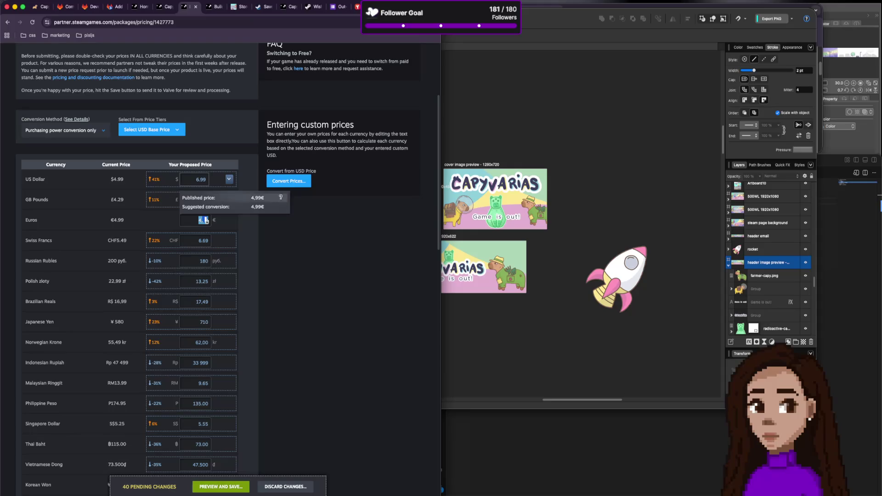
{"action": "left_click", "coordinate": [226, 155]}
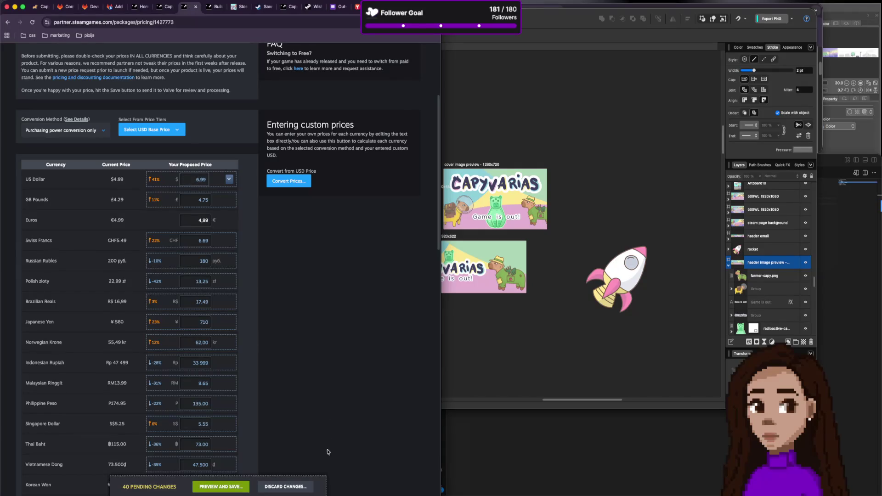
{"action": "left_click", "coordinate": [294, 486]}
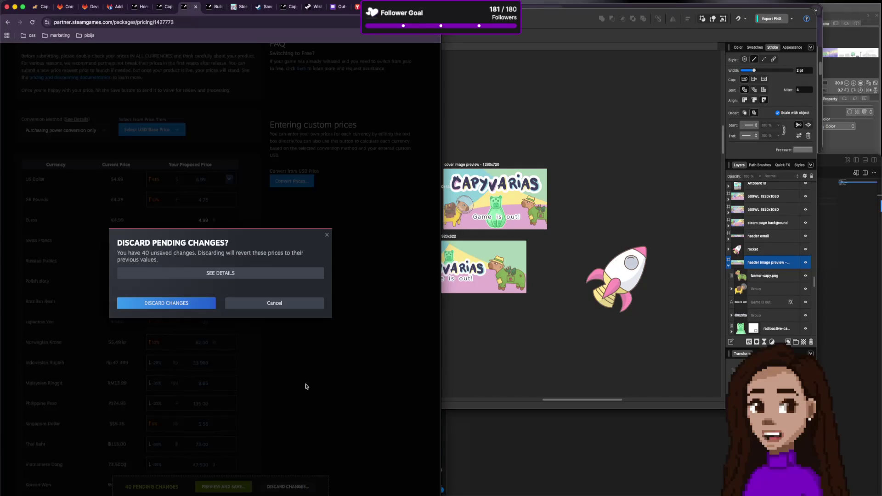
{"action": "left_click", "coordinate": [187, 308]}
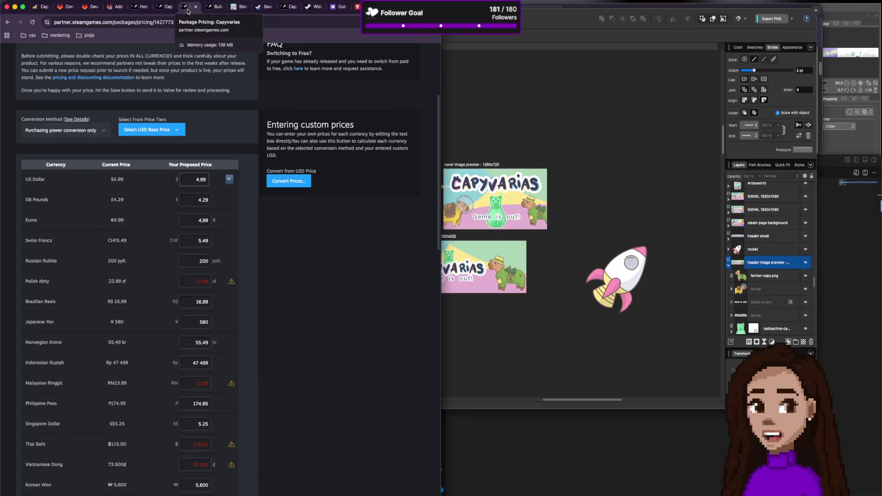
Close Package Pricing and cycle through Demo, localhost and Discord tabs to Store Page Admin.
{"action": "key", "text": "super+w"}
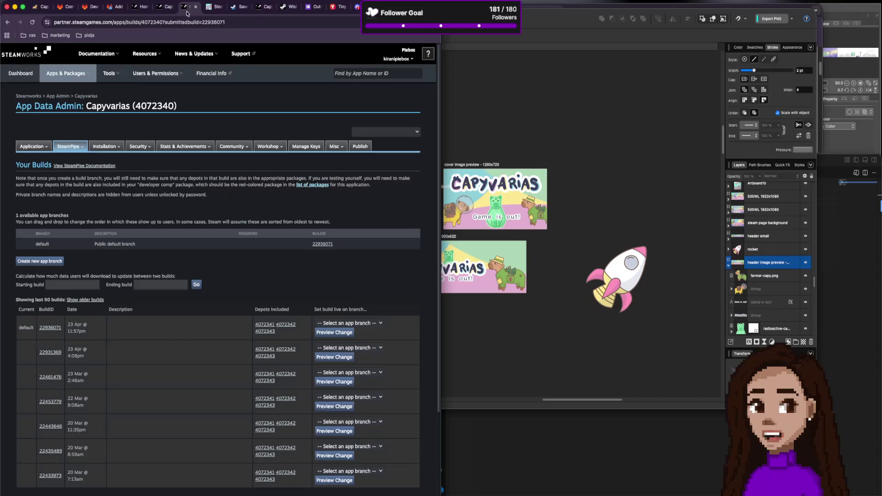
{"action": "left_click", "coordinate": [151, 12]}
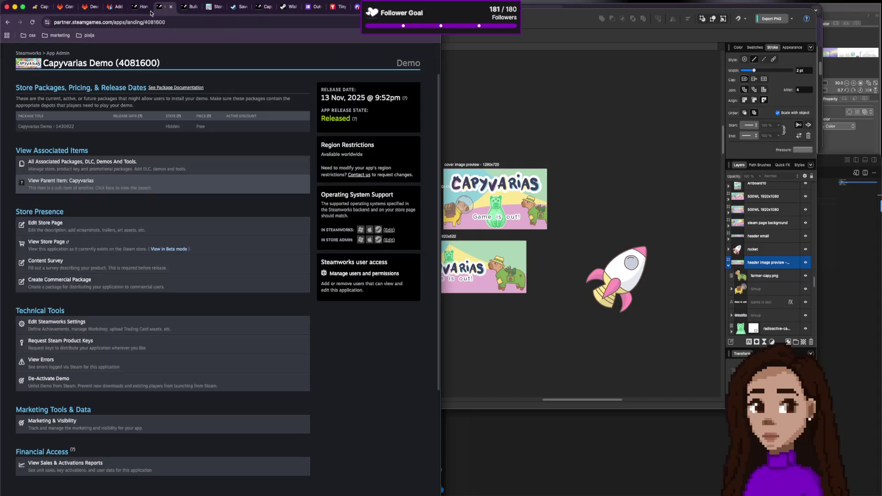
{"action": "left_click", "coordinate": [39, 7]}
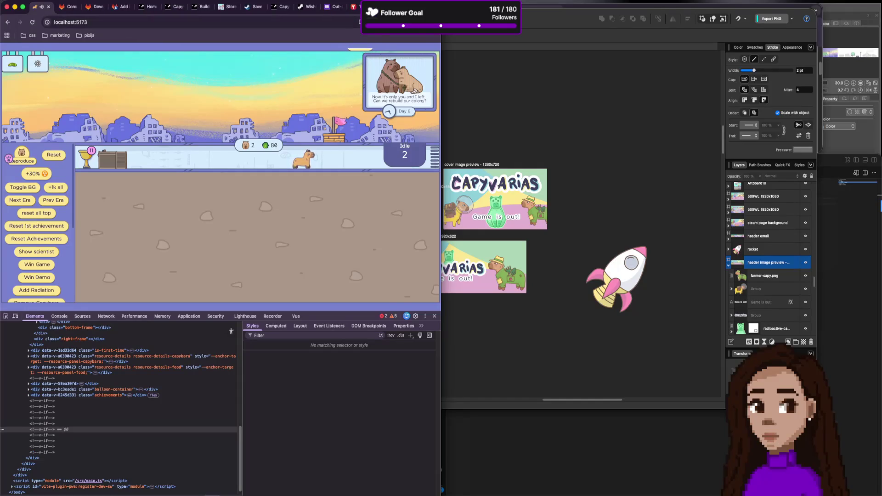
{"action": "left_click", "coordinate": [372, 7]}
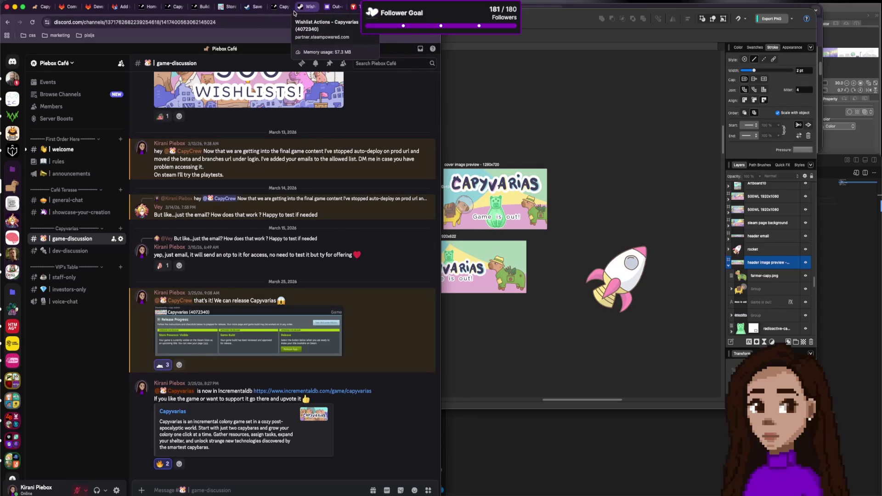
{"action": "left_click", "coordinate": [227, 7]}
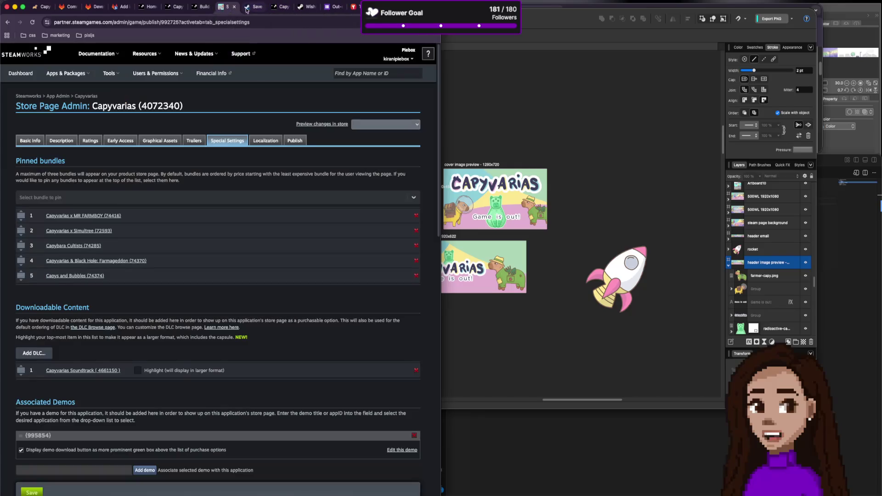
Open the 'Capyvarias is released!' announcement on the Steam store and select its message text.
{"action": "left_click", "coordinate": [249, 7]}
{"action": "left_click", "coordinate": [228, 7]}
{"action": "left_click", "coordinate": [252, 6]}
{"action": "scroll", "coordinate": [188, 300], "scroll_direction": "down", "scroll_amount": 5}
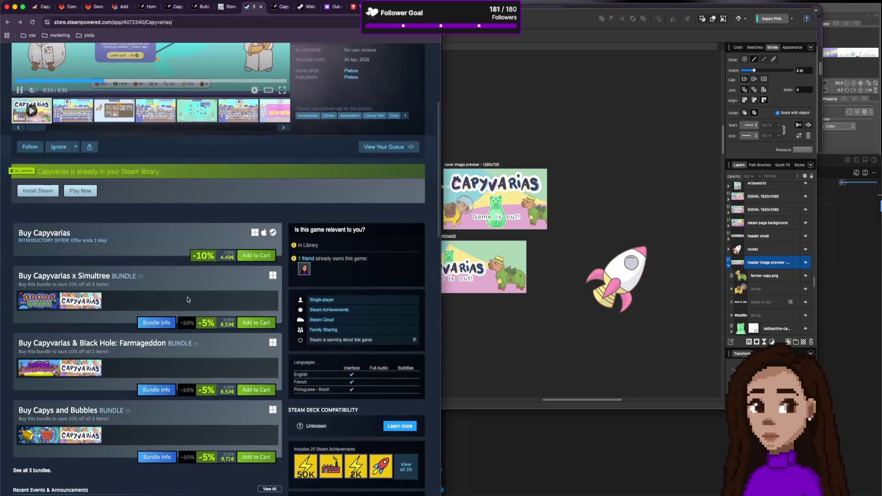
{"action": "scroll", "coordinate": [187, 299], "scroll_direction": "down", "scroll_amount": 5}
{"action": "left_click", "coordinate": [198, 358]}
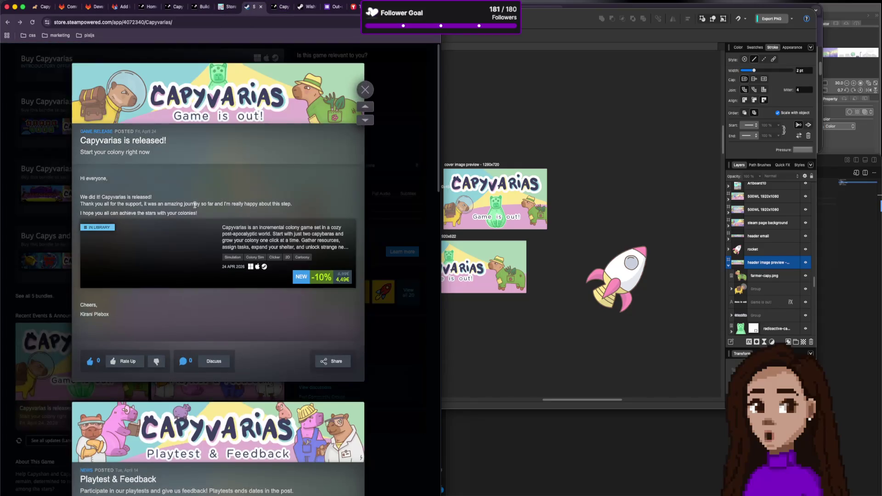
{"action": "mouse_move", "coordinate": [198, 214]}
{"action": "left_mouse_down"}
{"action": "mouse_move", "coordinate": [87, 192]}
{"action": "mouse_move", "coordinate": [80, 179]}
{"action": "mouse_move", "coordinate": [80, 195]}
{"action": "left_mouse_up"}
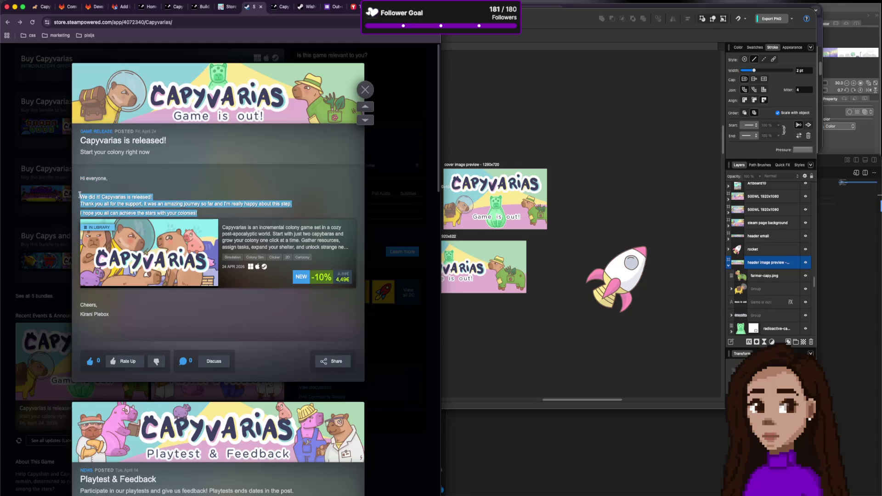
Briefly bring the design app forward, then go to the Discord game-discussion tab.
{"action": "left_click", "coordinate": [537, 337]}
{"action": "left_click", "coordinate": [393, 462]}
{"action": "key", "text": "super+9"}
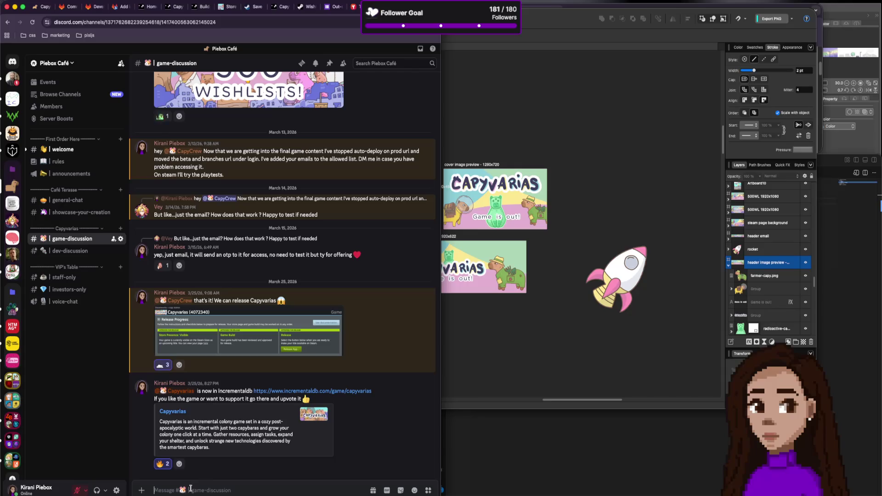
Type 'Hey everyone! We did it! Capyvarias is released! Thank you all for the support…' in #game-discussion.
{"action": "type", "text": "Hey every"}
{"action": "type", "text": "on"}
{"action": "type", "text": "e! We did it! Capyvarias is released! Thank you all for the support, it was an amazing journey so far and I'm really happy about this step.  I hope you all can achieve the stars with your colonies!"}
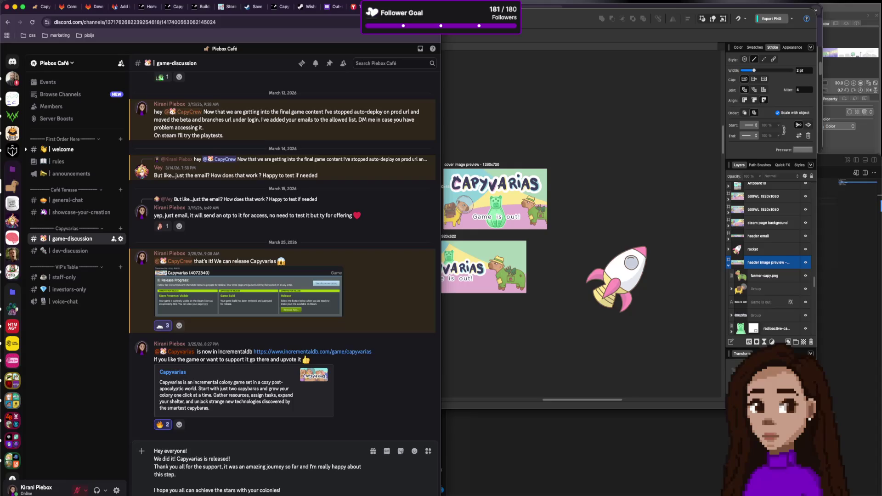
{"action": "key", "text": "alt+Down"}
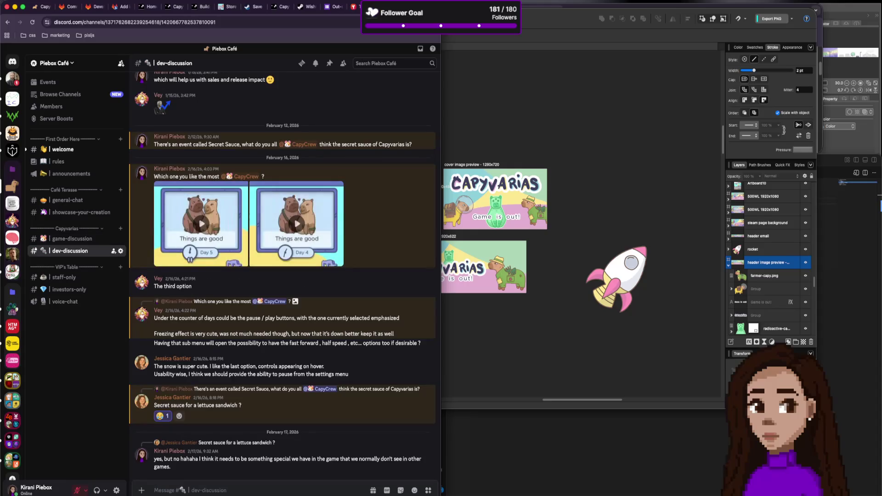
{"action": "key", "text": "alt+Up"}
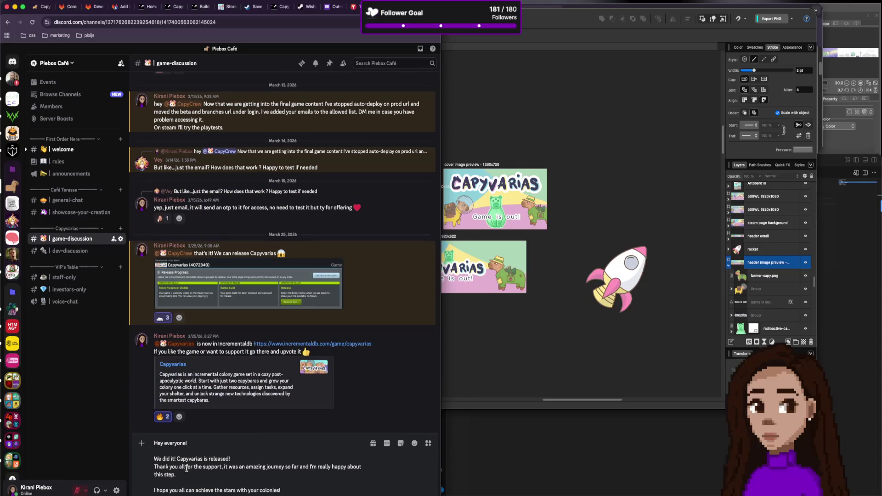
{"action": "double_click", "coordinate": [186, 460]}
{"action": "type", "text": "@ca"}
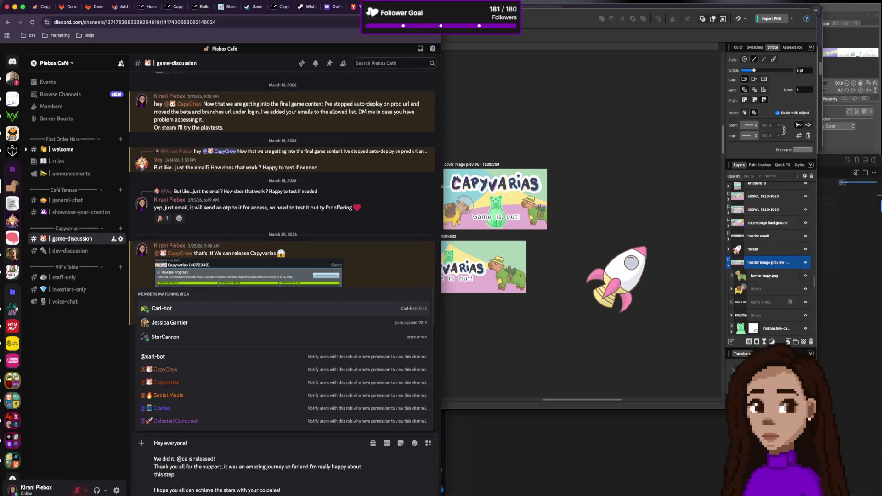
{"action": "key", "text": "Up"}
{"action": "key", "text": "Up"}
{"action": "key", "text": "Up"}
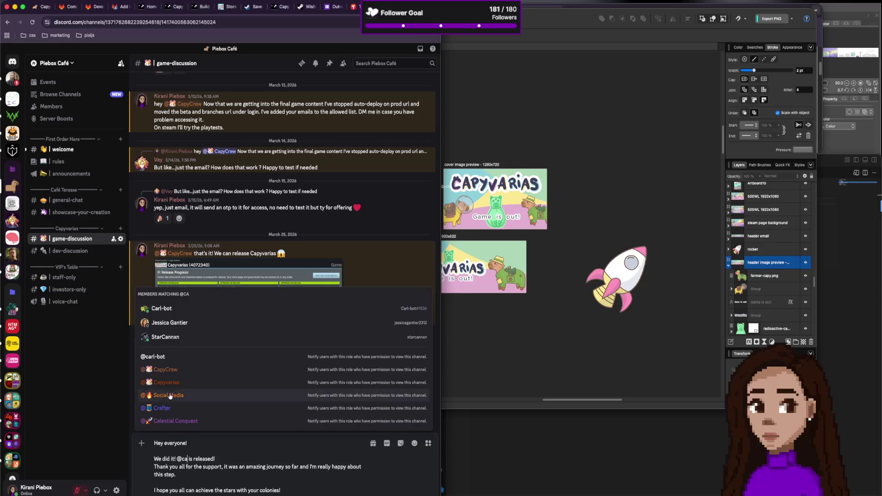
{"action": "key", "text": "Return"}
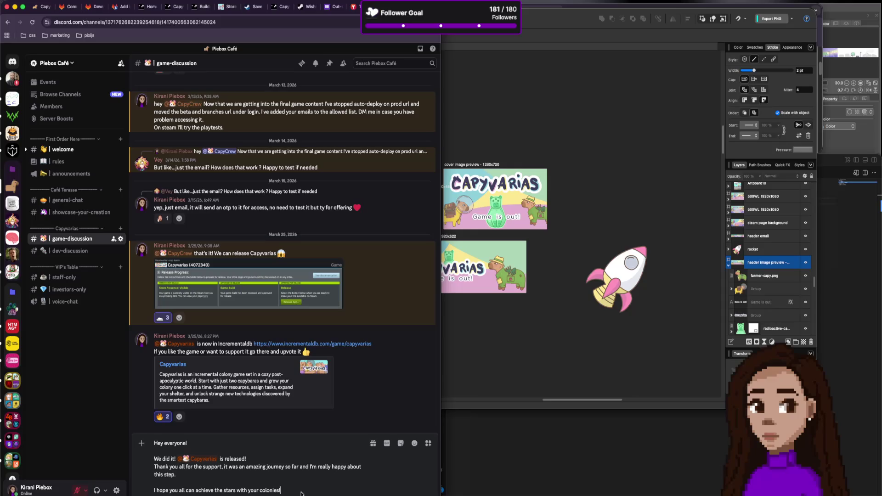
{"action": "key", "text": "shift+Return"}
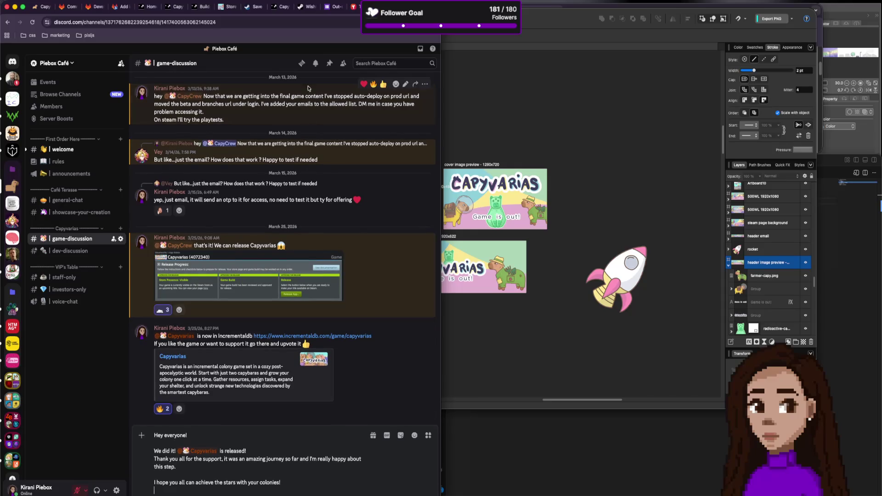
{"action": "left_click", "coordinate": [237, 7]}
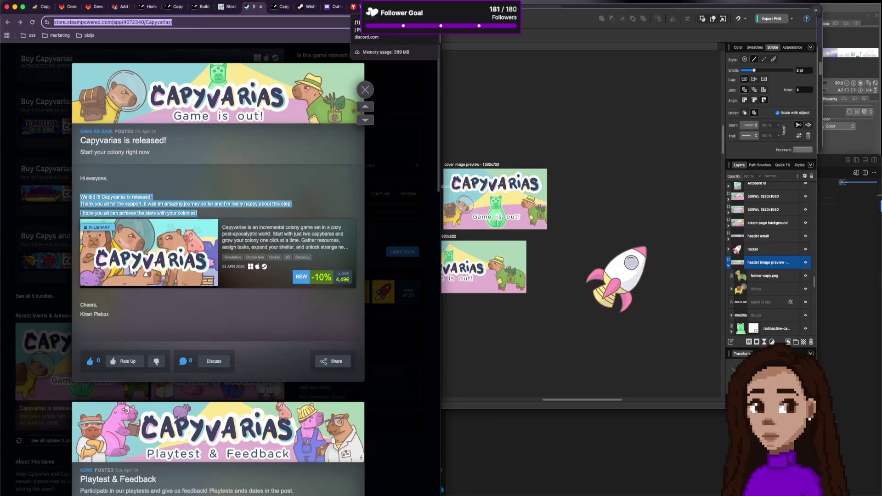
Paste the Capyvarias Steam store link, add the review request, and post the message.
{"action": "left_click", "coordinate": [356, 7]}
{"action": "type", "text": "https://store.steampowered.com/app/4072340/Capyvarias/"}
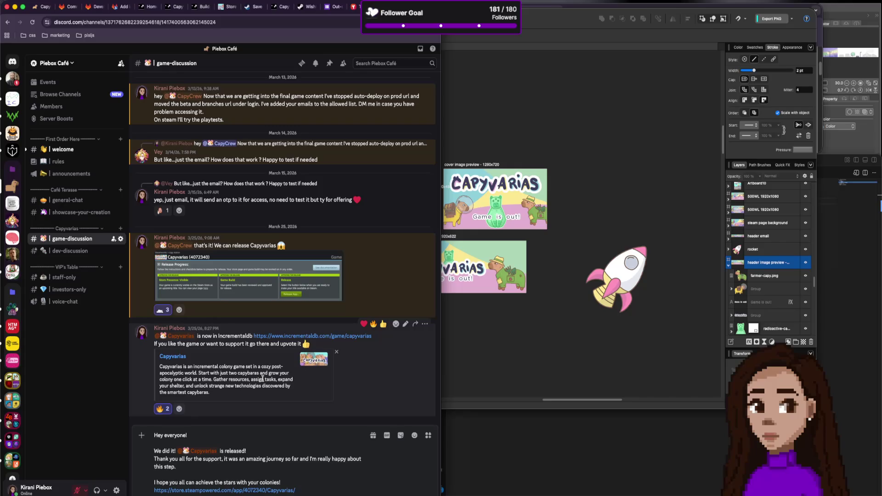
{"action": "left_click", "coordinate": [295, 490]}
{"action": "key", "text": "shift+Return"}
{"action": "key", "text": "shift+Return"}
{"action": "type", "text": "If you"}
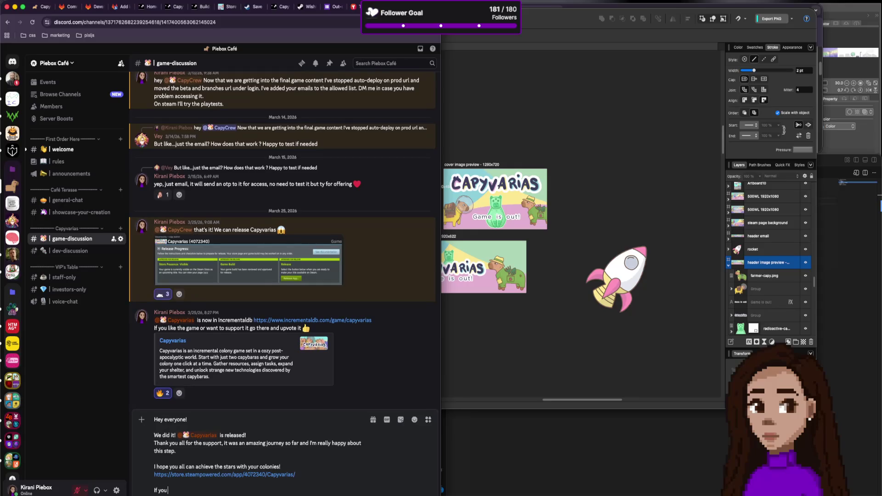
{"action": "key", "text": "BackSpace"}
{"action": "key", "text": "BackSpace"}
{"action": "key", "text": "BackSpace"}
{"action": "type", "text": "c"}
{"action": "key", "text": "BackSpace"}
{"action": "key", "text": "BackSpace"}
{"action": "key", "text": "BackSpace"}
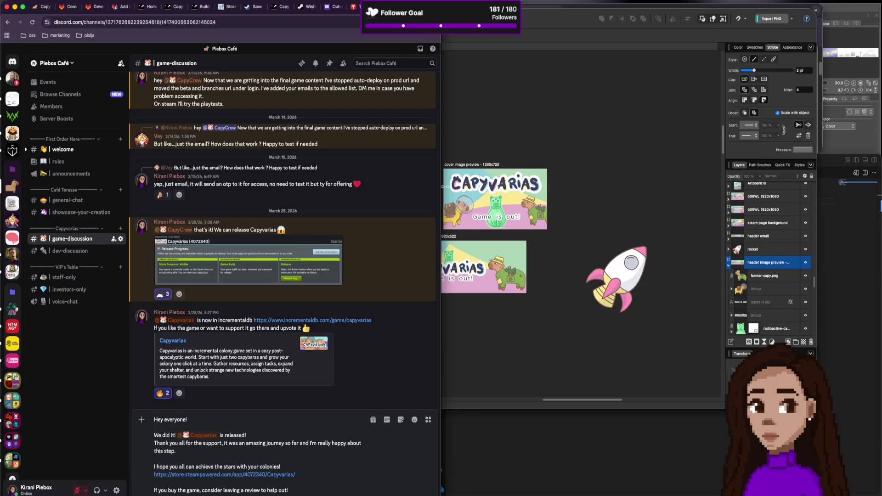
{"action": "key", "text": "Return"}
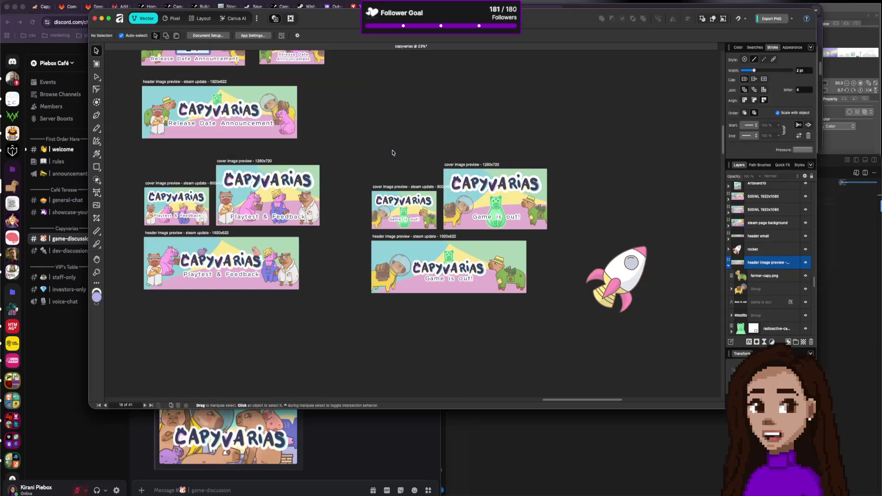
{"action": "left_click", "coordinate": [393, 153]}
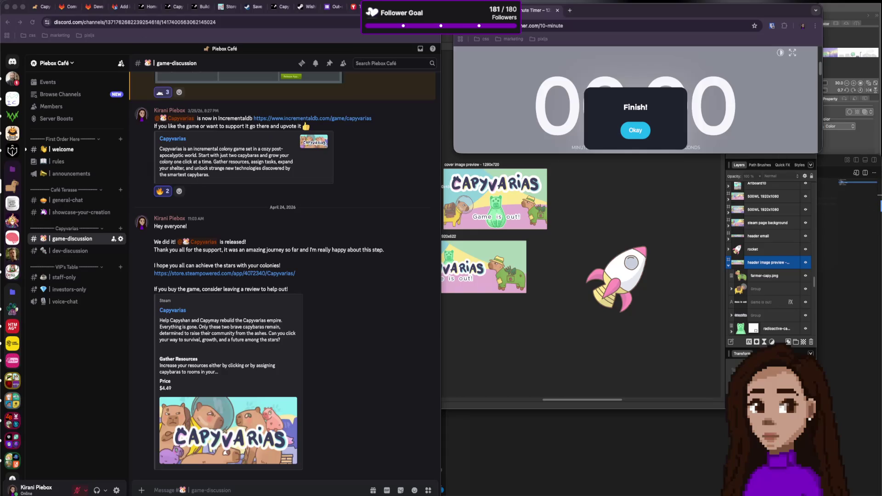
Go to the Capyvarias Steam store page tab and close the announcement overlay.
{"action": "left_click", "coordinate": [220, 9]}
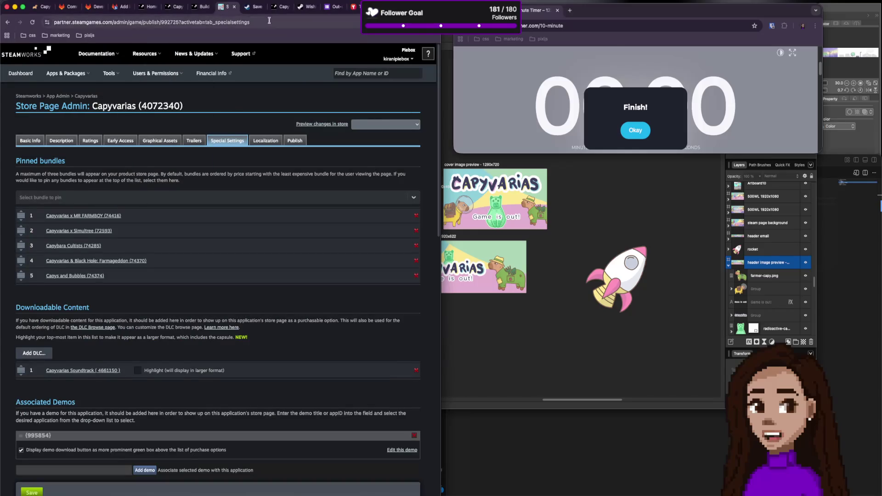
{"action": "left_click", "coordinate": [247, 10]}
{"action": "left_click", "coordinate": [87, 93]}
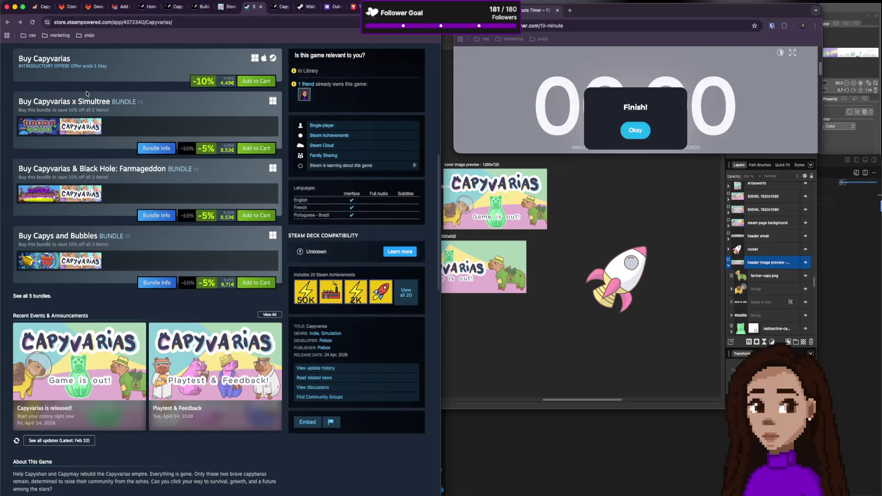
Scroll through the Capyvarias store page, then switch to the Discord #game-discussion tab.
{"action": "scroll", "coordinate": [164, 246], "scroll_direction": "up", "scroll_amount": 3}
{"action": "scroll", "coordinate": [184, 251], "scroll_direction": "down", "scroll_amount": 2}
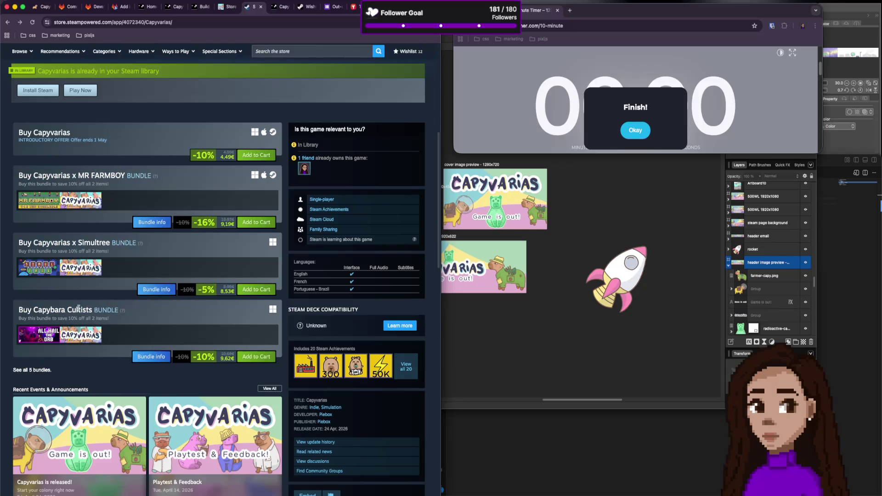
{"action": "scroll", "coordinate": [131, 216], "scroll_direction": "up", "scroll_amount": 5}
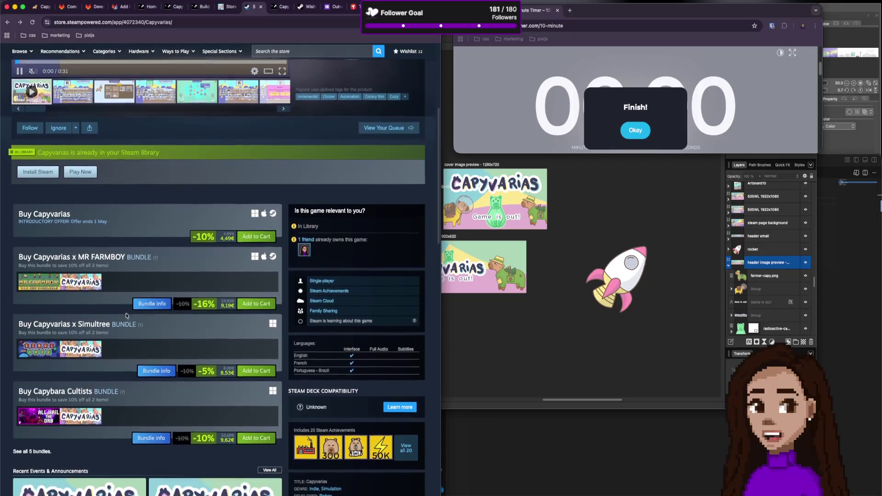
{"action": "scroll", "coordinate": [126, 317], "scroll_direction": "down", "scroll_amount": 6}
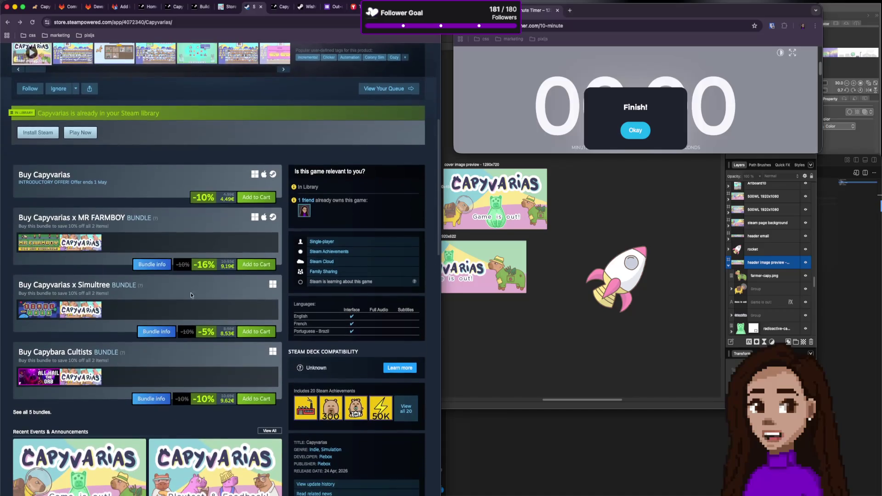
{"action": "scroll", "coordinate": [158, 298], "scroll_direction": "down", "scroll_amount": 3}
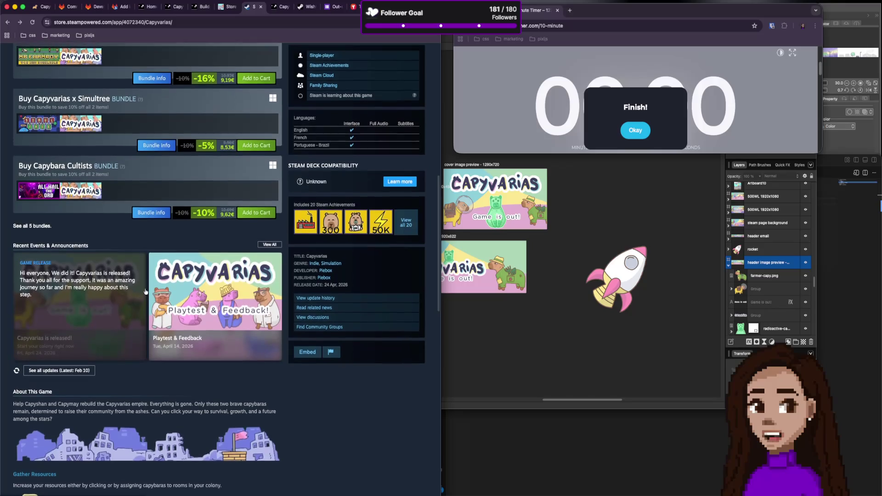
{"action": "scroll", "coordinate": [148, 291], "scroll_direction": "up", "scroll_amount": 2}
{"action": "scroll", "coordinate": [148, 291], "scroll_direction": "down", "scroll_amount": 6}
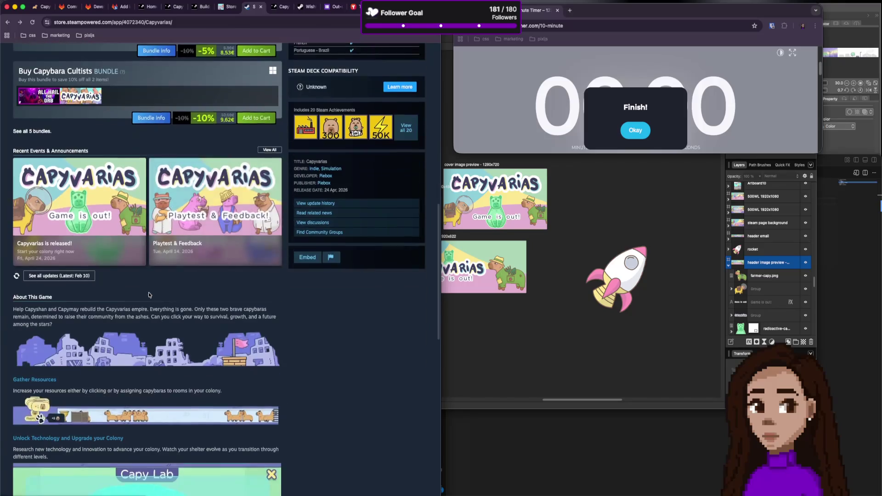
{"action": "scroll", "coordinate": [148, 292], "scroll_direction": "up", "scroll_amount": 15}
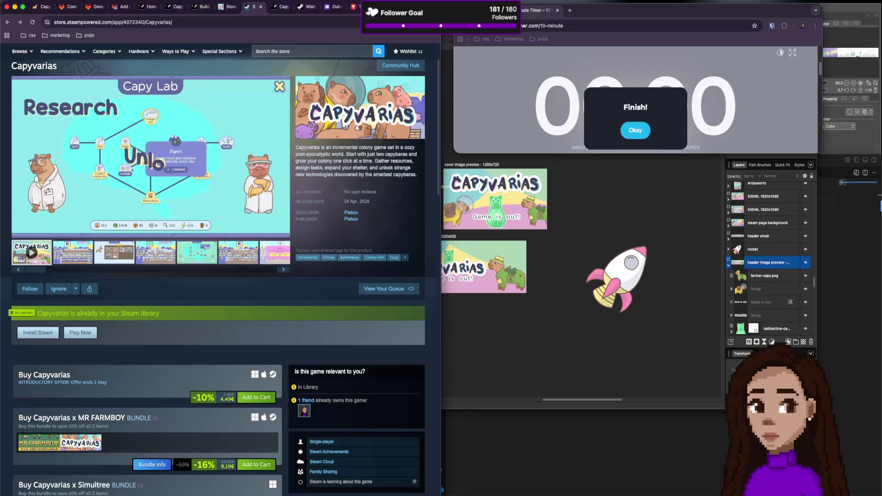
{"action": "key", "text": "ctrl+Tab"}
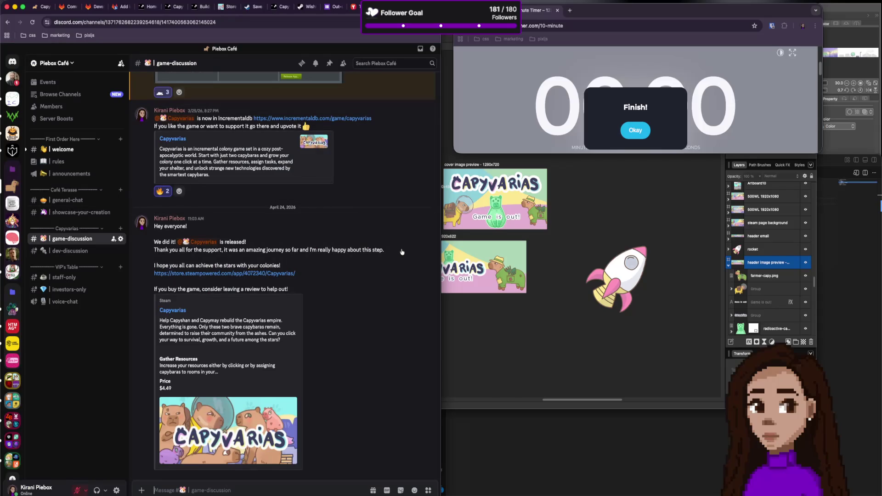
Paste the ✅ from line 2 before the regional, piebox and atlantis entries in the checklist.
{"action": "key", "text": "super+Tab"}
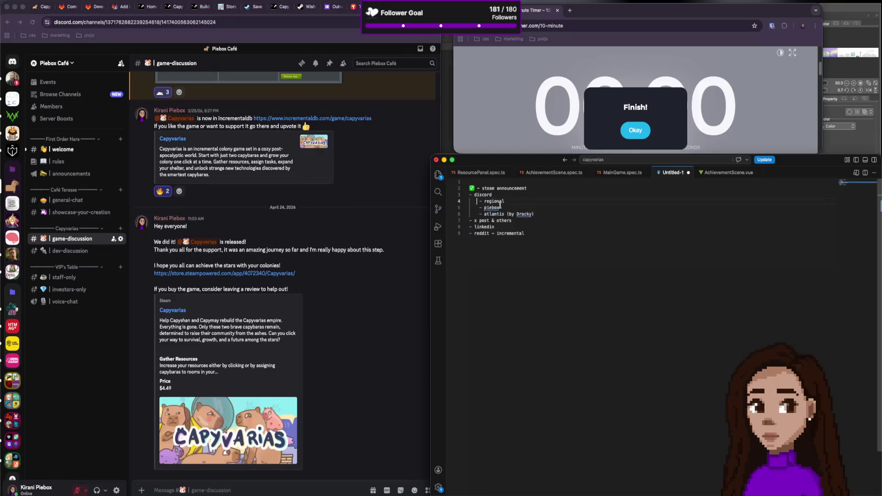
{"action": "left_click", "coordinate": [469, 189]}
{"action": "left_click", "coordinate": [481, 201]}
{"action": "type", "text": "✅"}
{"action": "left_click", "coordinate": [481, 208]}
{"action": "type", "text": "✅"}
{"action": "left_click", "coordinate": [480, 214]}
{"action": "type", "text": "✅"}
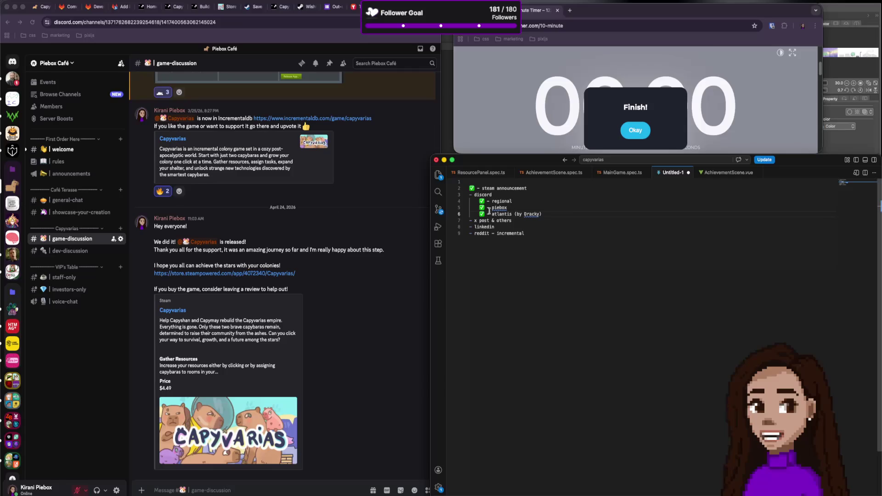
{"action": "left_click", "coordinate": [339, 179]}
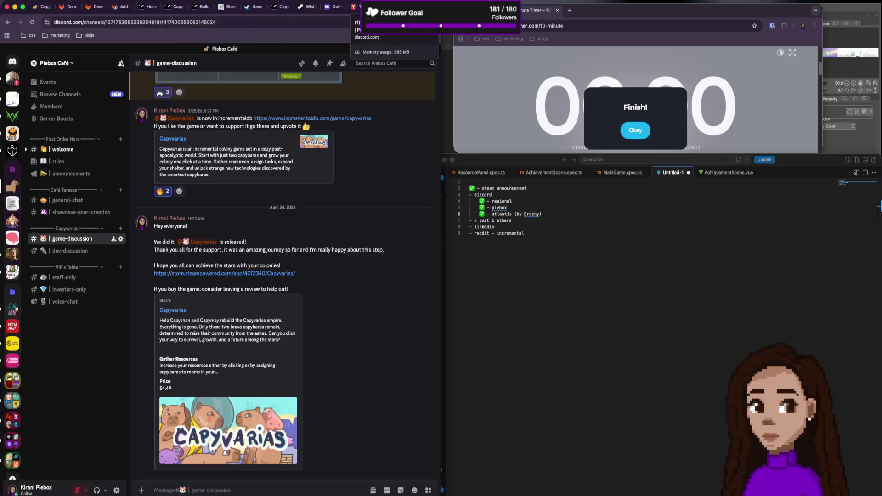
{"action": "key", "text": "super+t"}
Open x.com notifications and look over the 700 wishlists post and the viral wishlist-chart post.
{"action": "type", "text": "x"}
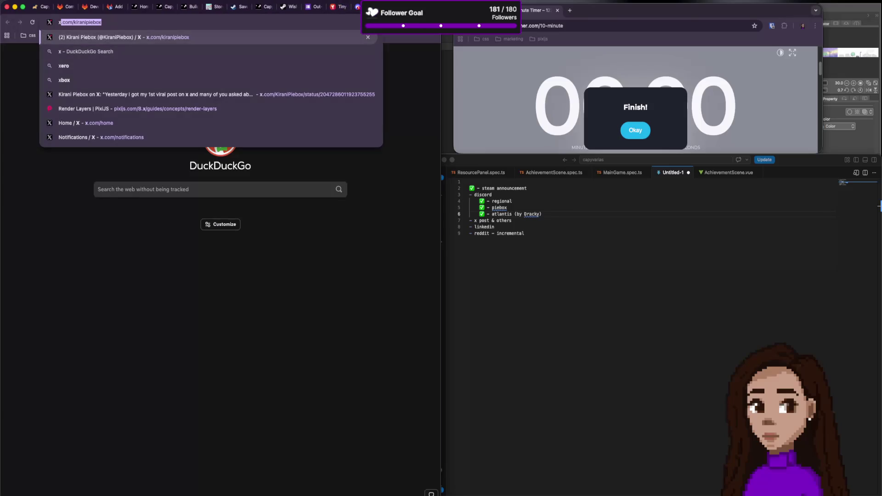
{"action": "key", "text": "Return"}
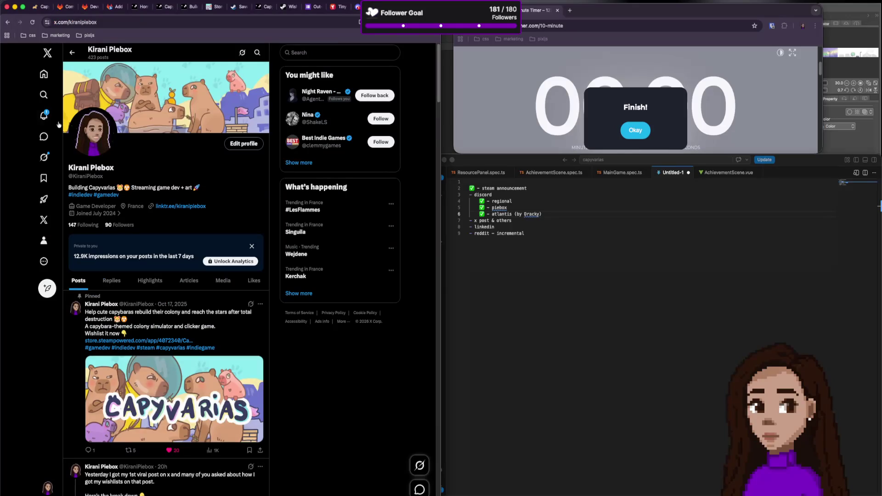
{"action": "left_click", "coordinate": [44, 116]}
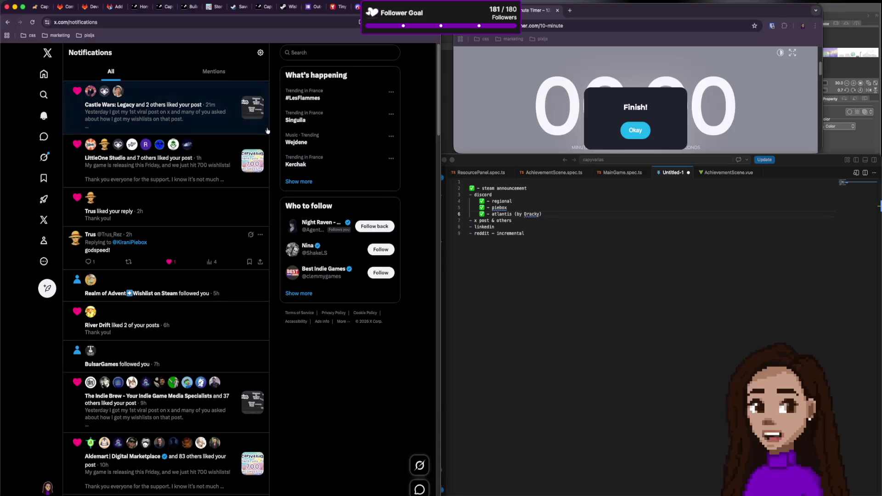
{"action": "left_click", "coordinate": [252, 177]}
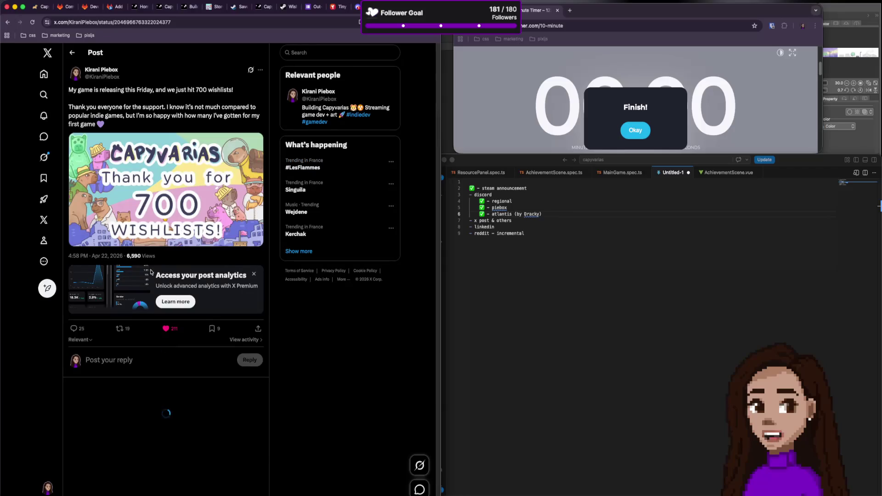
{"action": "left_click_drag", "start_coordinate": [166, 257], "coordinate": [127, 257]}
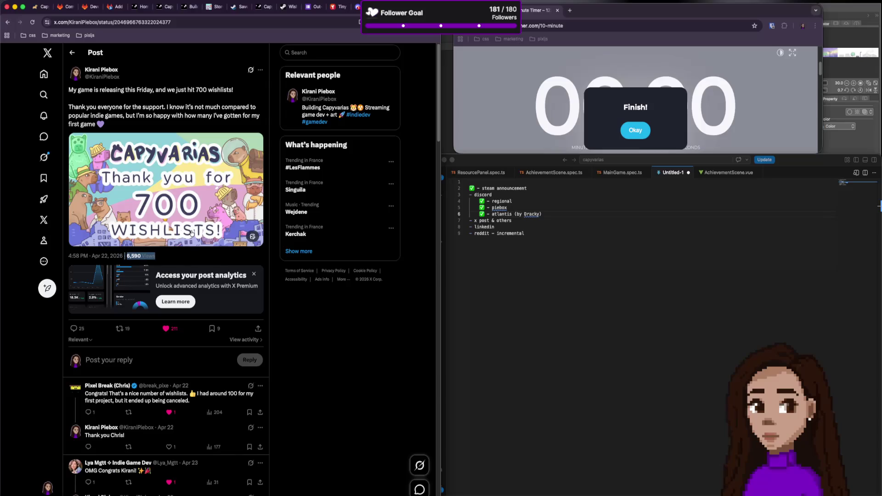
{"action": "key", "text": "alt+Left"}
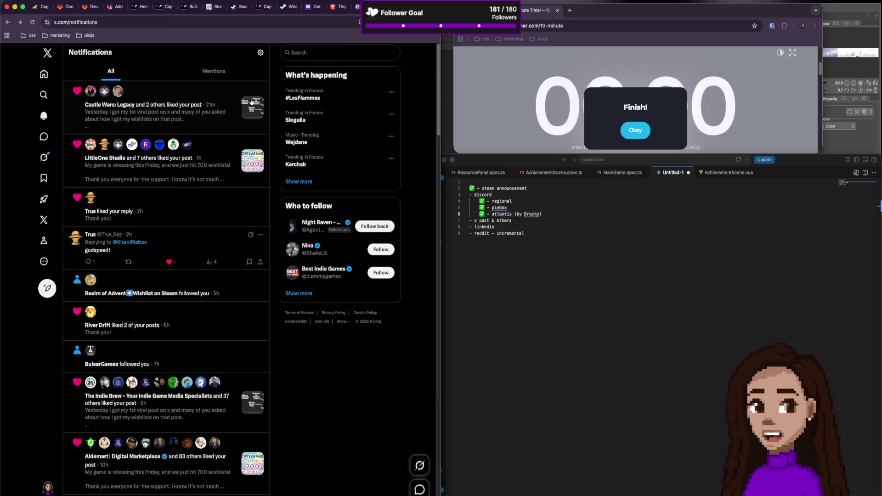
{"action": "left_click", "coordinate": [242, 107]}
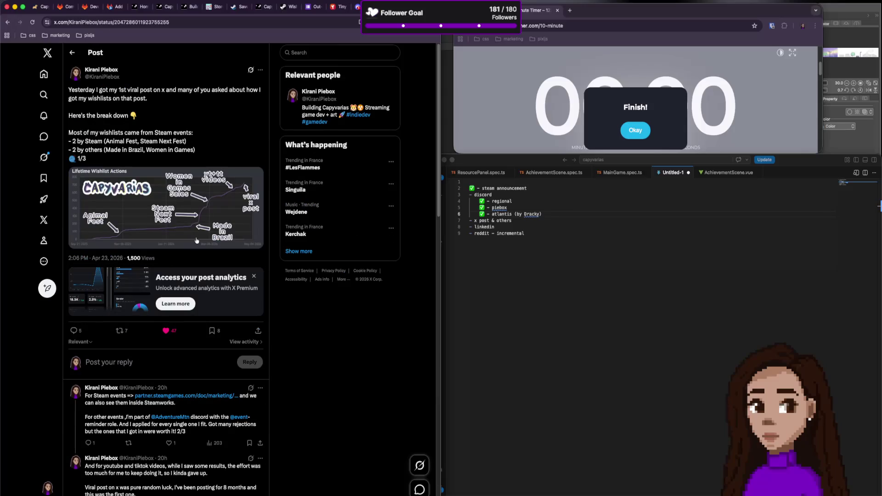
{"action": "key", "text": "alt+Left"}
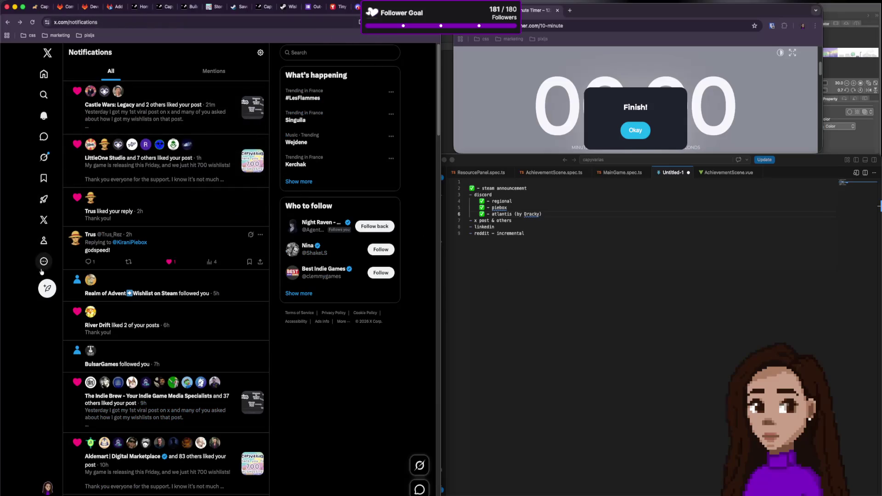
Add blank lines below the VS Code checklist and return to the Capyvarias Steam store tab.
{"action": "left_click", "coordinate": [529, 265]}
{"action": "key", "text": "Return"}
{"action": "key", "text": "Return"}
{"action": "key", "text": "Return"}
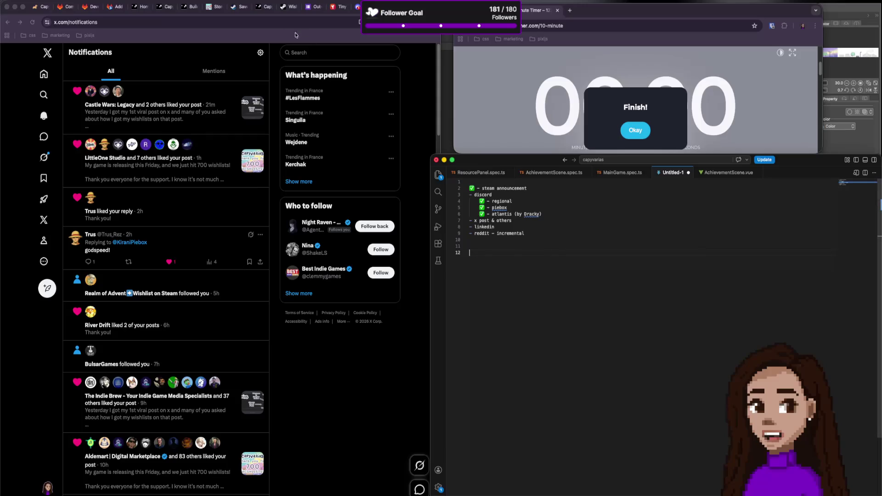
{"action": "left_click", "coordinate": [238, 8]}
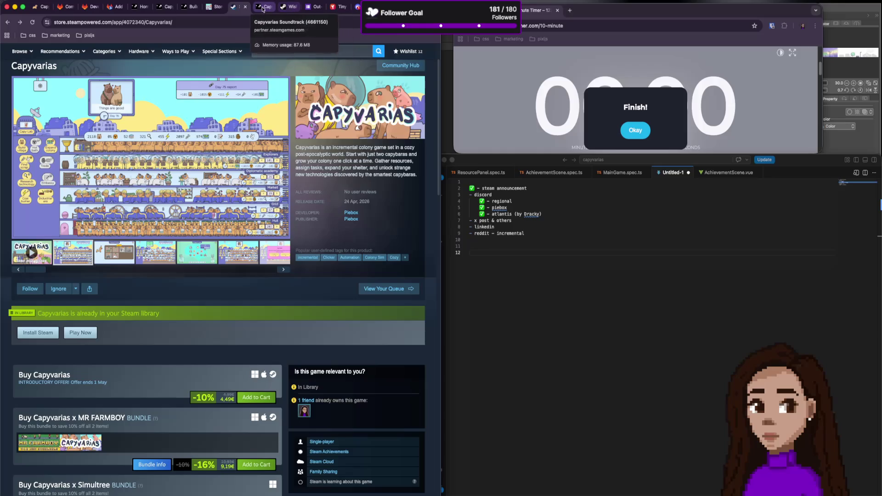
Open the 'Capyvarias is released!' event from Recent Events and select its three text lines.
{"action": "scroll", "coordinate": [127, 304], "scroll_direction": "down", "scroll_amount": 4}
{"action": "scroll", "coordinate": [127, 303], "scroll_direction": "down", "scroll_amount": 1}
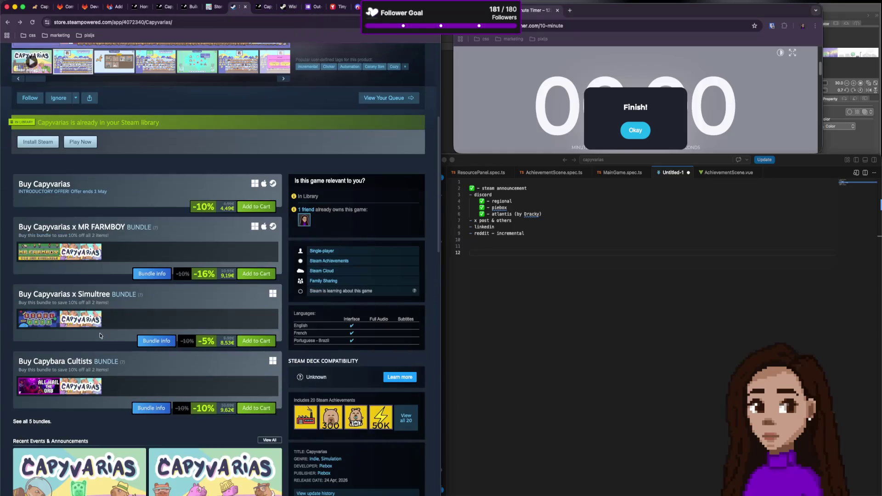
{"action": "scroll", "coordinate": [127, 303], "scroll_direction": "down", "scroll_amount": 3}
{"action": "left_click", "coordinate": [115, 359]}
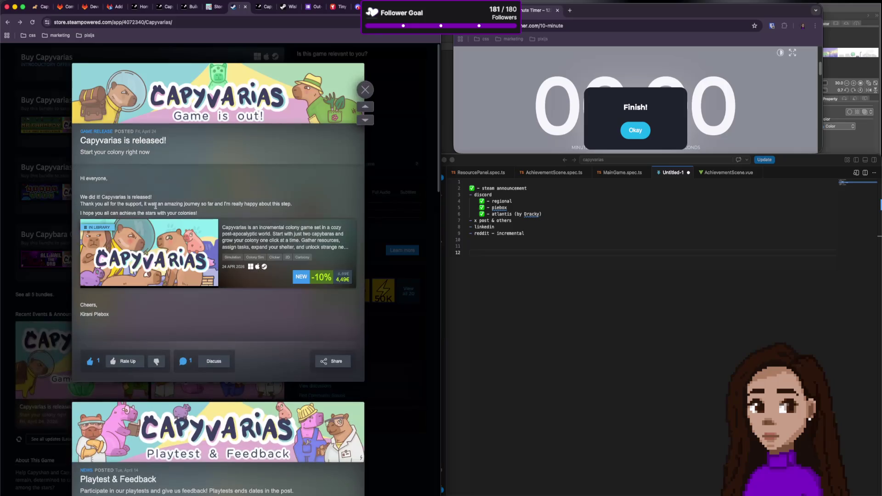
{"action": "left_click_drag", "start_coordinate": [212, 214], "coordinate": [80, 195]}
{"action": "key", "text": "super+c"}
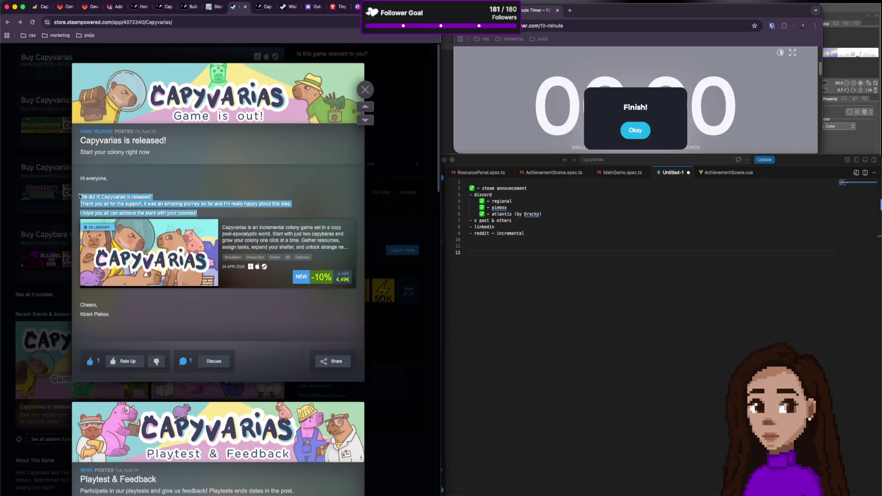
Paste the announcement text into the VS Code notes and close the announcement.
{"action": "left_click", "coordinate": [522, 263]}
{"action": "key", "text": "super+v"}
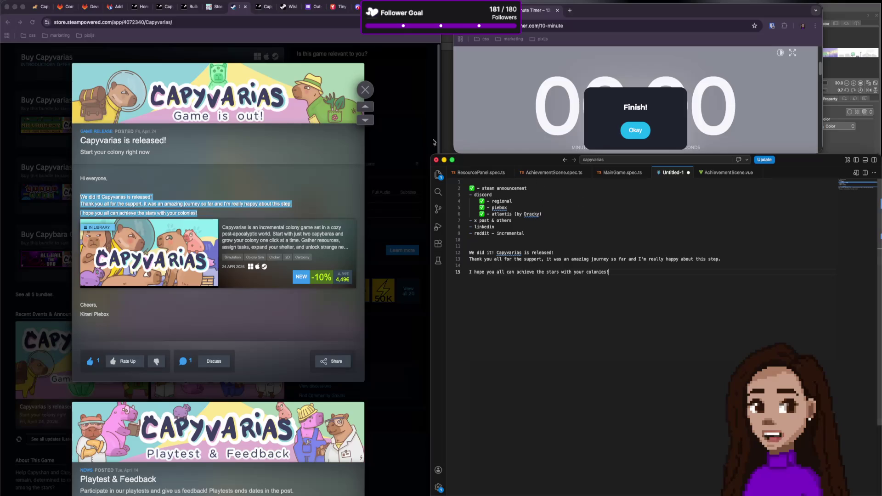
{"action": "left_click", "coordinate": [402, 102]}
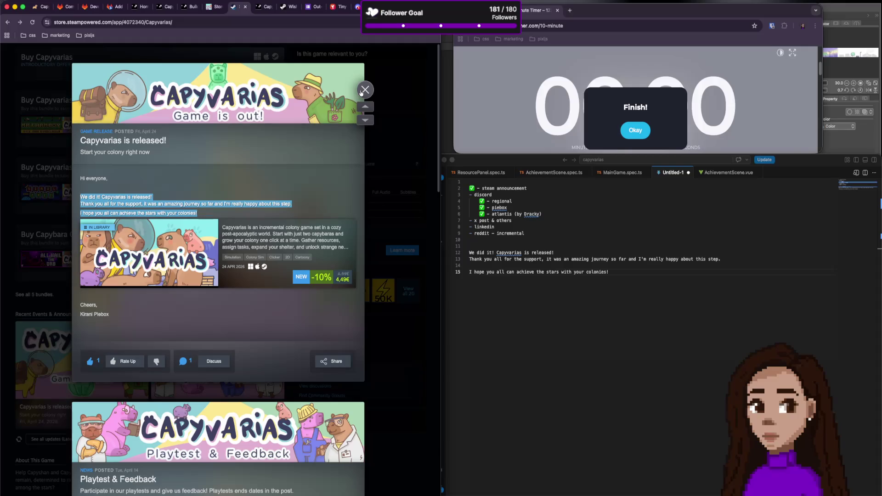
{"action": "left_click", "coordinate": [361, 92]}
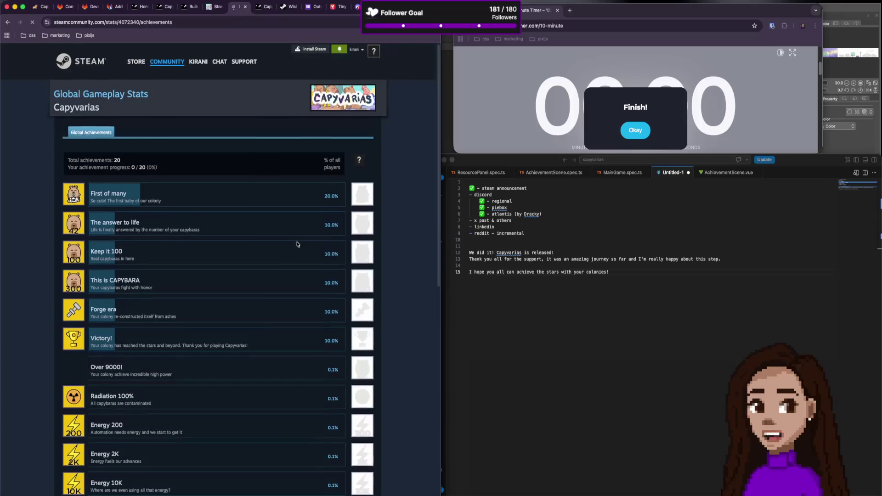
Scroll through the 20 Capyvarias achievements and unlock percentages, then bring the Steam client forward.
{"action": "scroll", "coordinate": [298, 245], "scroll_direction": "down", "scroll_amount": 3}
{"action": "scroll", "coordinate": [297, 245], "scroll_direction": "down", "scroll_amount": 5}
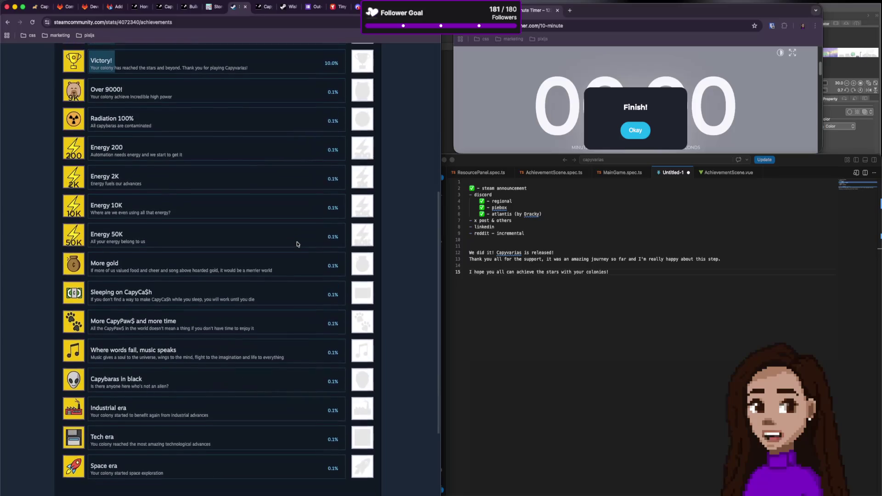
{"action": "scroll", "coordinate": [297, 245], "scroll_direction": "up", "scroll_amount": 8}
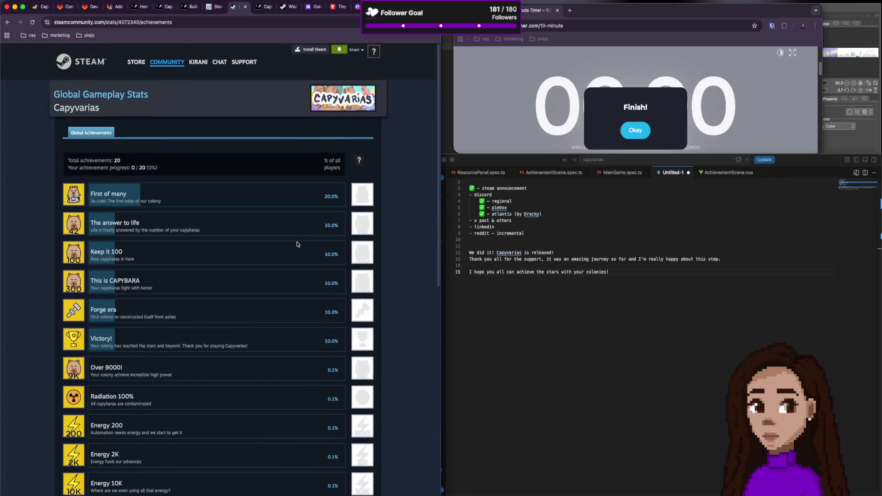
{"action": "scroll", "coordinate": [297, 244], "scroll_direction": "down", "scroll_amount": 6}
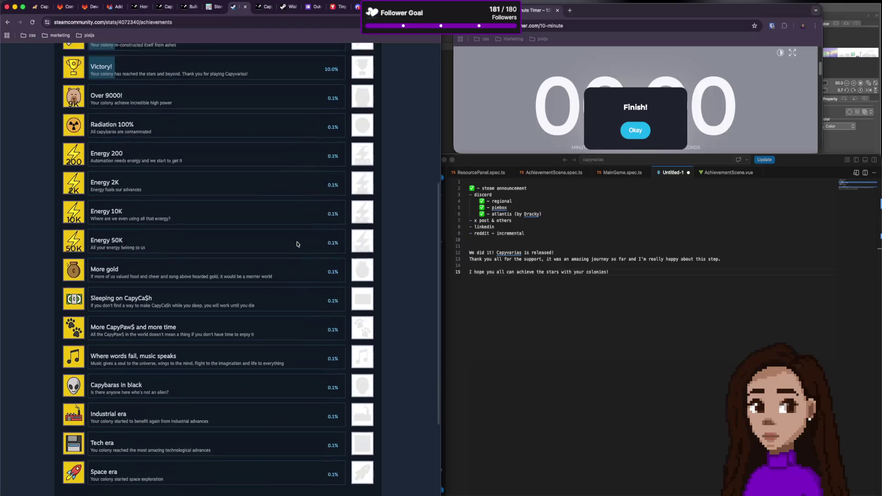
{"action": "scroll", "coordinate": [163, 147], "scroll_direction": "up", "scroll_amount": 6}
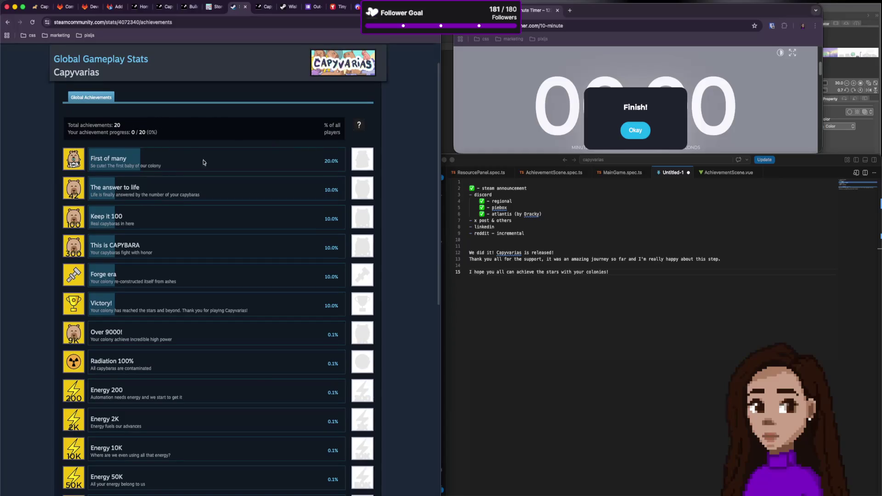
{"action": "scroll", "coordinate": [353, 164], "scroll_direction": "up", "scroll_amount": 2}
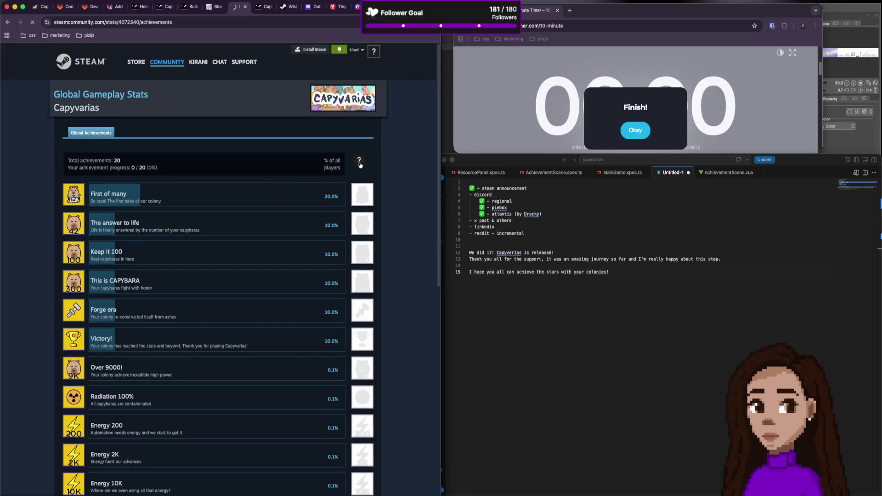
{"action": "key", "text": "super+bracketleft"}
{"action": "key", "text": "super+Tab"}
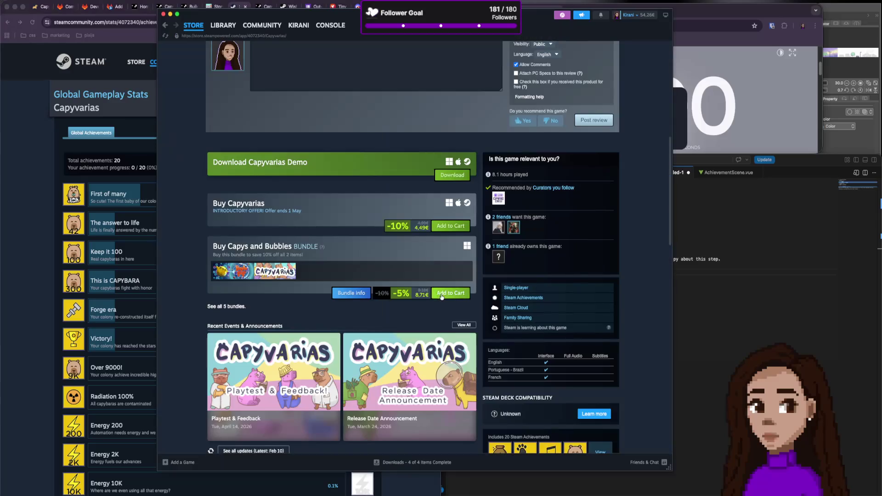
Open the full list of 20 Capyvarias achievements in the Steam client and scroll through it.
{"action": "scroll", "coordinate": [450, 294], "scroll_direction": "down", "scroll_amount": 5}
{"action": "left_click", "coordinate": [599, 356]}
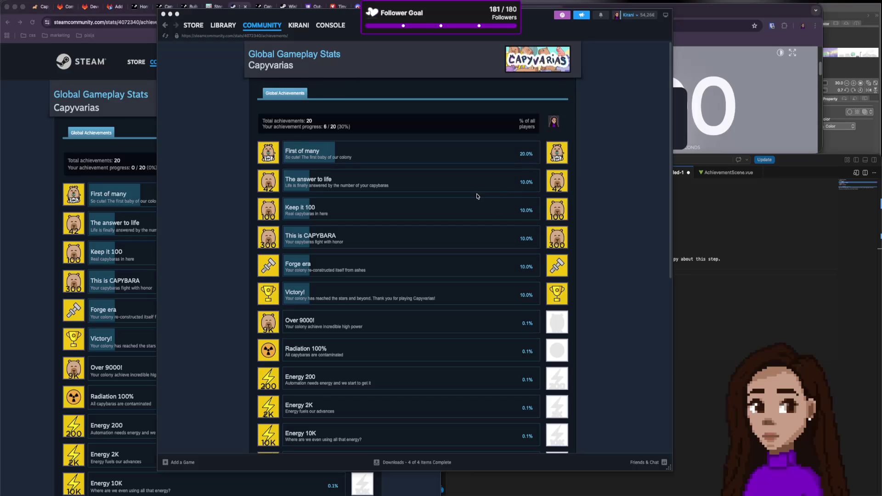
{"action": "scroll", "coordinate": [477, 196], "scroll_direction": "down", "scroll_amount": 10}
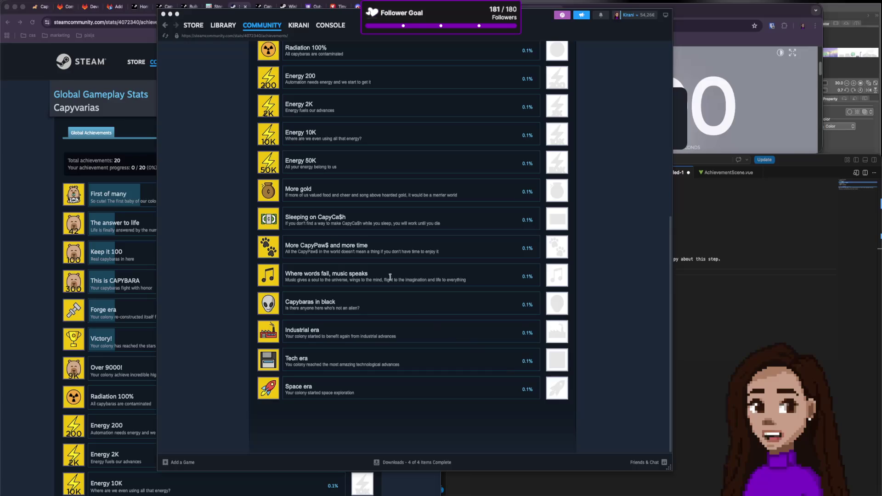
{"action": "scroll", "coordinate": [391, 278], "scroll_direction": "up", "scroll_amount": 10}
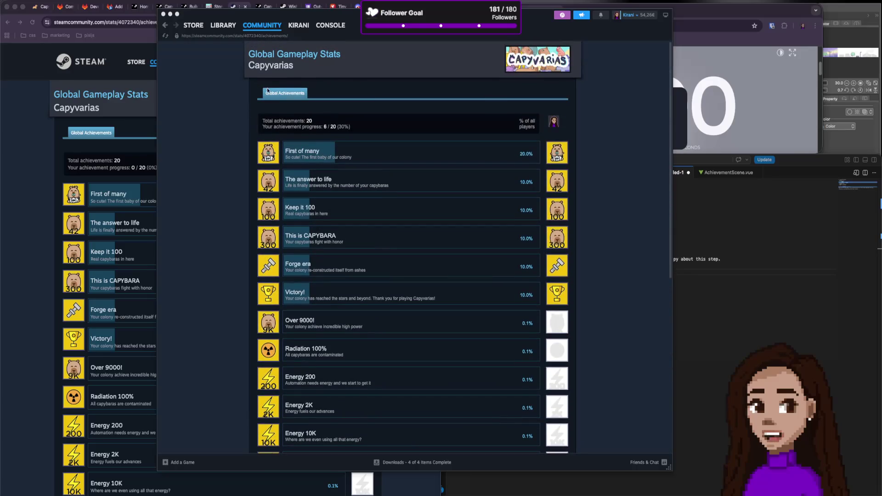
Open the Capyvarias store page from STORE and scroll through it.
{"action": "mouse_move", "coordinate": [232, 29]}
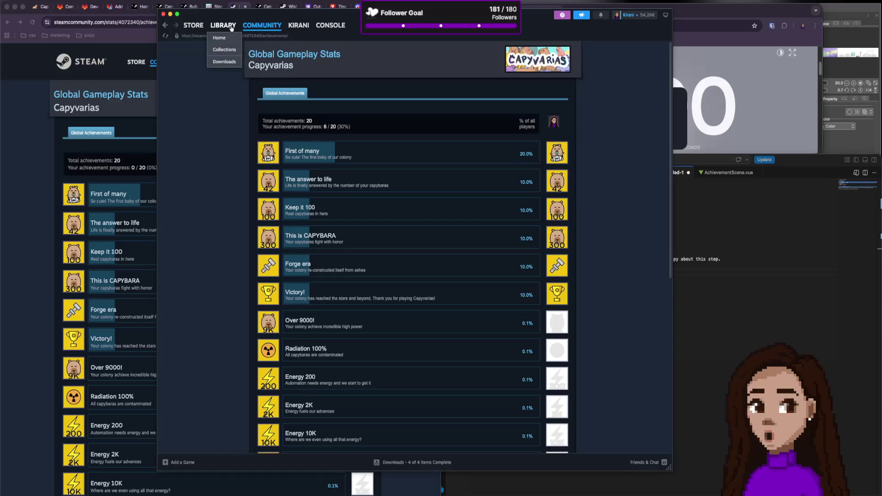
{"action": "left_click", "coordinate": [193, 25]}
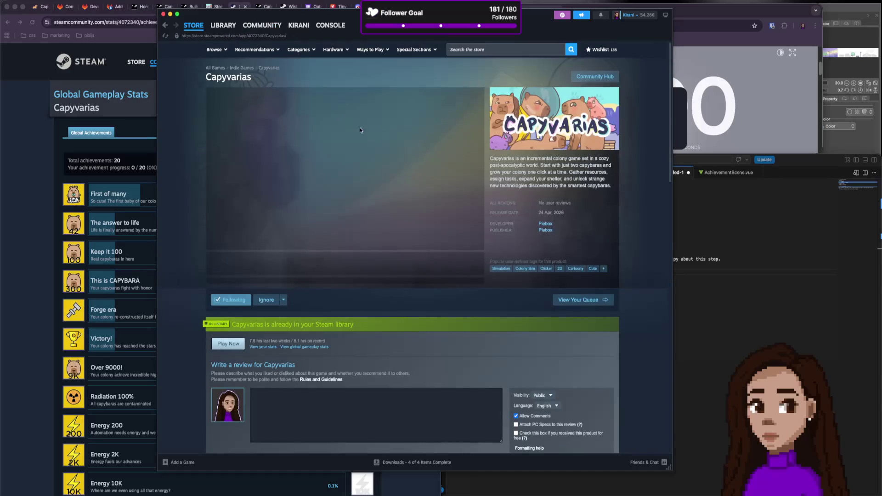
{"action": "scroll", "coordinate": [347, 300], "scroll_direction": "down", "scroll_amount": 3}
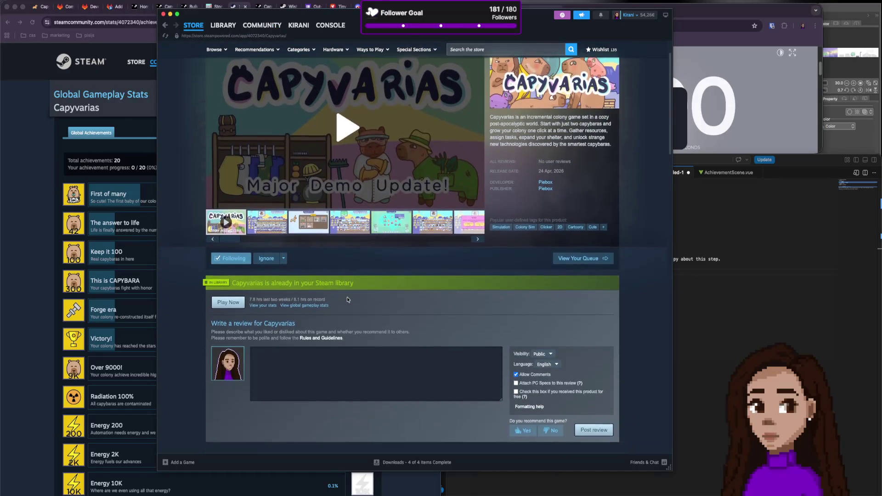
{"action": "scroll", "coordinate": [347, 299], "scroll_direction": "down", "scroll_amount": 3}
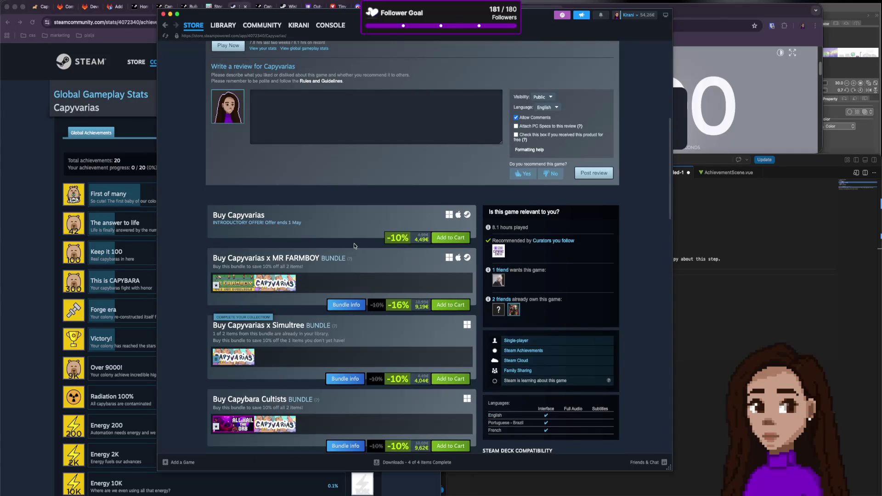
{"action": "scroll", "coordinate": [361, 248], "scroll_direction": "up", "scroll_amount": 5}
{"action": "scroll", "coordinate": [360, 248], "scroll_direction": "up", "scroll_amount": 1}
{"action": "scroll", "coordinate": [361, 257], "scroll_direction": "down", "scroll_amount": 10}
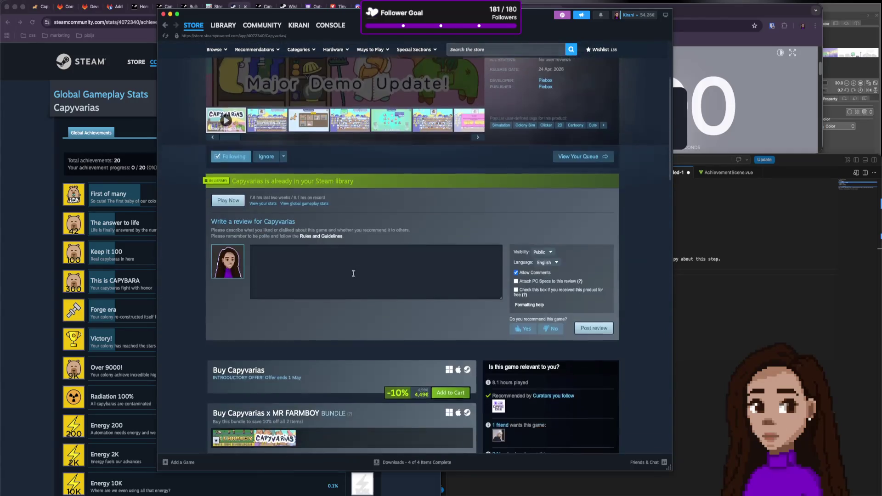
Return to the global stats page, then open the Capyvarias Library page showing 6/20 achievements.
{"action": "left_click", "coordinate": [600, 218]}
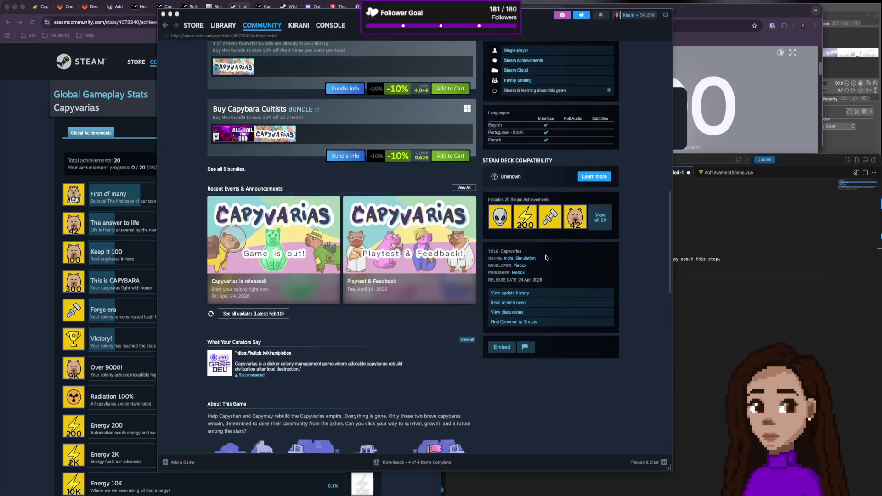
{"action": "left_click", "coordinate": [223, 25]}
{"action": "scroll", "coordinate": [580, 335], "scroll_direction": "down", "scroll_amount": 3}
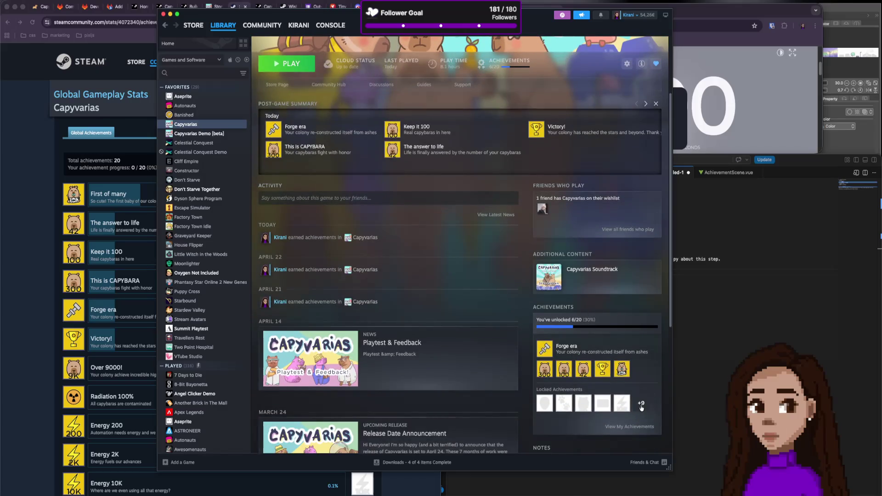
Open the Capyvarias achievements list and view global unlock percentages under GLOBAL ACHIEVEMENTS.
{"action": "left_click", "coordinate": [641, 405]}
{"action": "left_click", "coordinate": [507, 115]}
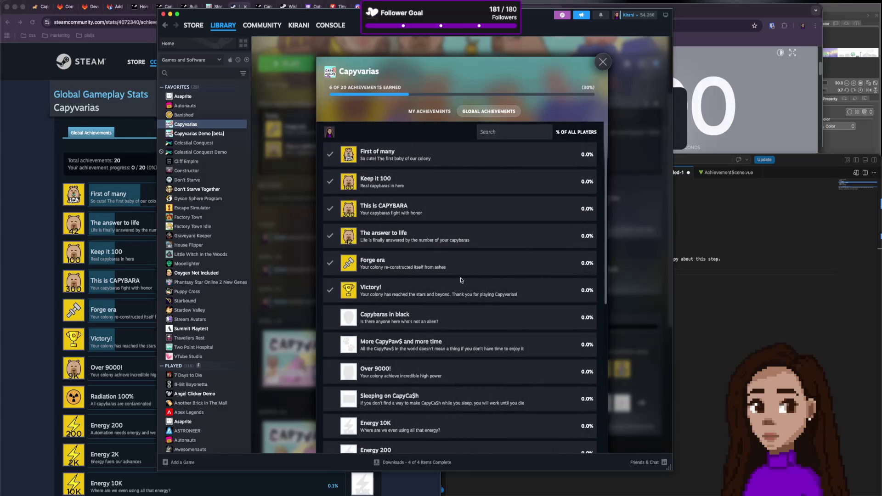
{"action": "scroll", "coordinate": [468, 282], "scroll_direction": "down", "scroll_amount": 6}
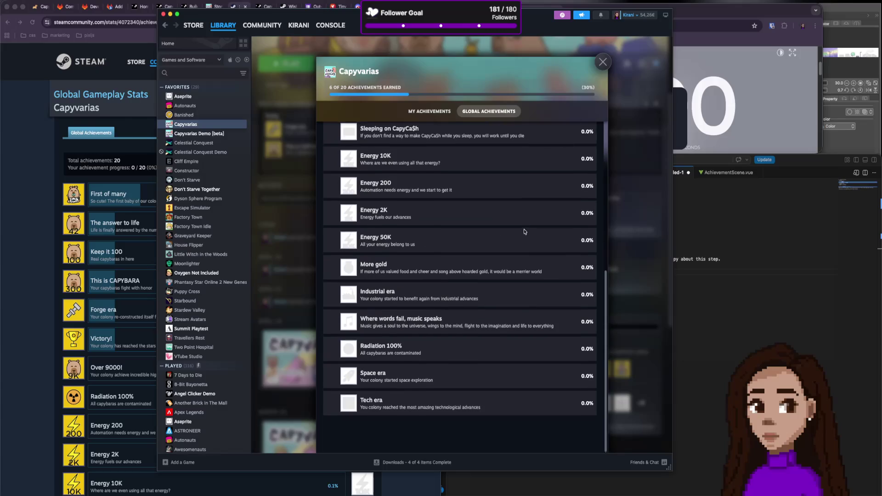
{"action": "scroll", "coordinate": [525, 228], "scroll_direction": "up", "scroll_amount": 6}
{"action": "left_click", "coordinate": [602, 61]}
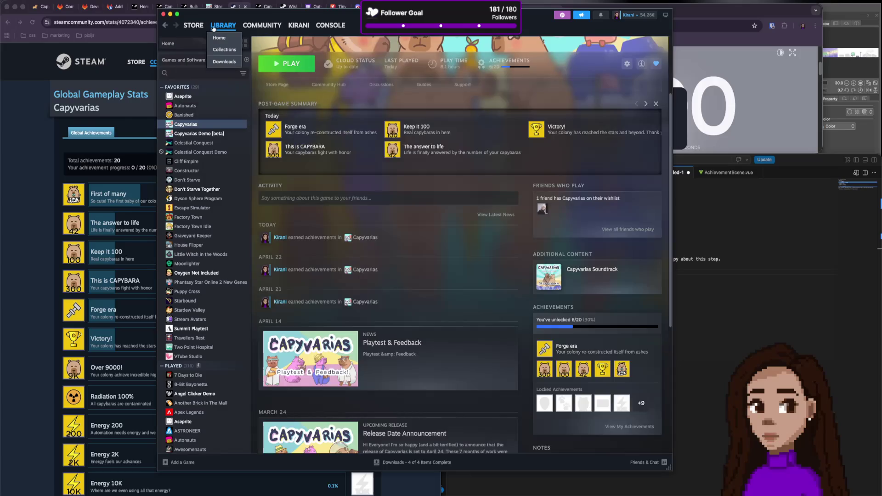
Open View My Achievements, check the Compare to options, switch to global view, then close.
{"action": "scroll", "coordinate": [611, 338], "scroll_direction": "down", "scroll_amount": 2}
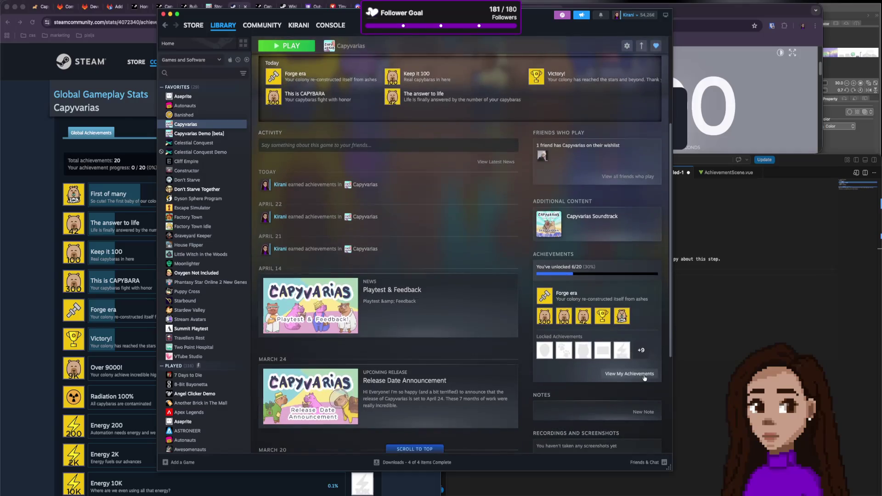
{"action": "left_click", "coordinate": [629, 373]}
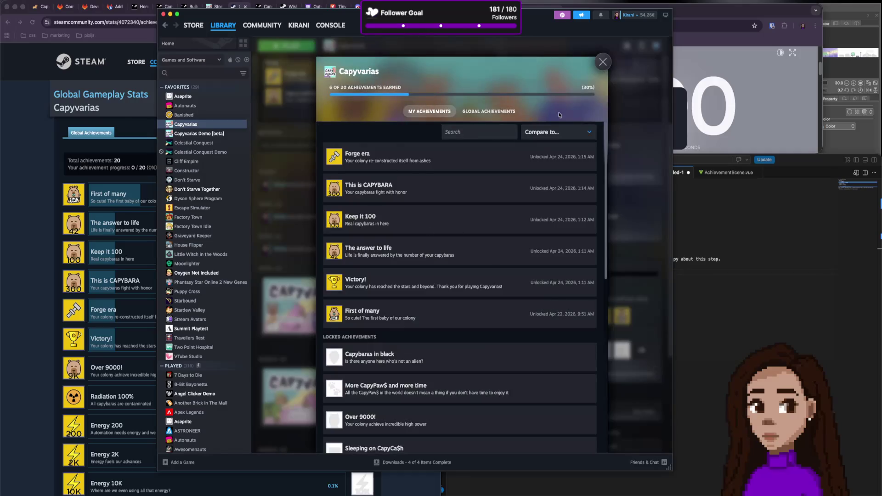
{"action": "left_click", "coordinate": [566, 132]}
{"action": "left_click", "coordinate": [563, 133]}
{"action": "left_click", "coordinate": [489, 111]}
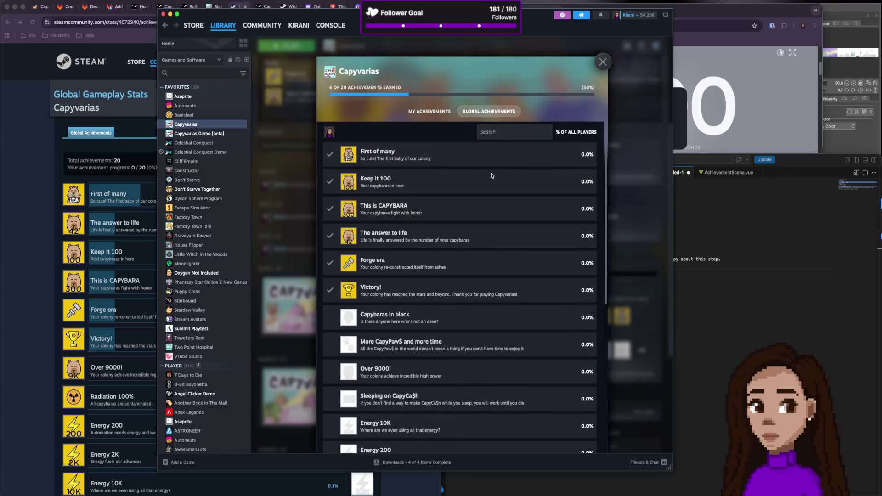
{"action": "scroll", "coordinate": [507, 186], "scroll_direction": "down", "scroll_amount": 5}
{"action": "scroll", "coordinate": [507, 186], "scroll_direction": "up", "scroll_amount": 6}
{"action": "left_click", "coordinate": [603, 62]}
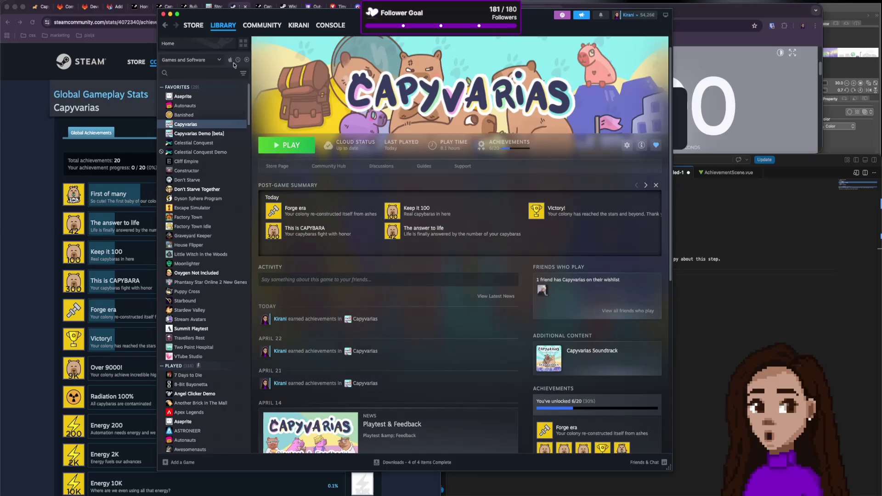
Scroll the Library page, then bring the browser's Global Gameplay Stats page to the front.
{"action": "scroll", "coordinate": [535, 322], "scroll_direction": "down", "scroll_amount": 2}
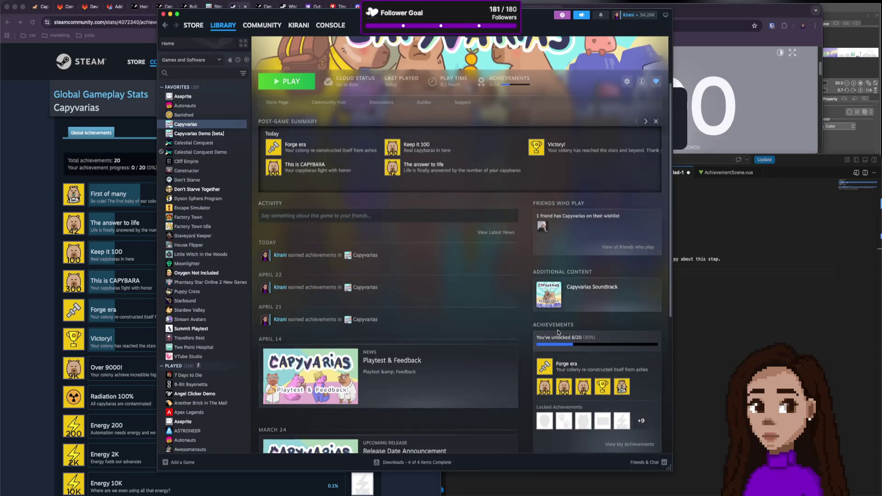
{"action": "scroll", "coordinate": [548, 298], "scroll_direction": "down", "scroll_amount": 3}
{"action": "scroll", "coordinate": [548, 298], "scroll_direction": "down", "scroll_amount": 5}
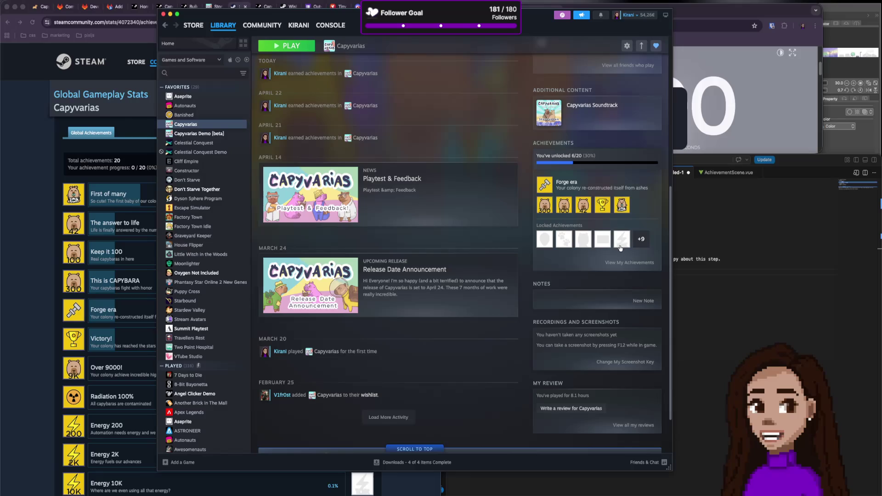
{"action": "scroll", "coordinate": [536, 242], "scroll_direction": "up", "scroll_amount": 10}
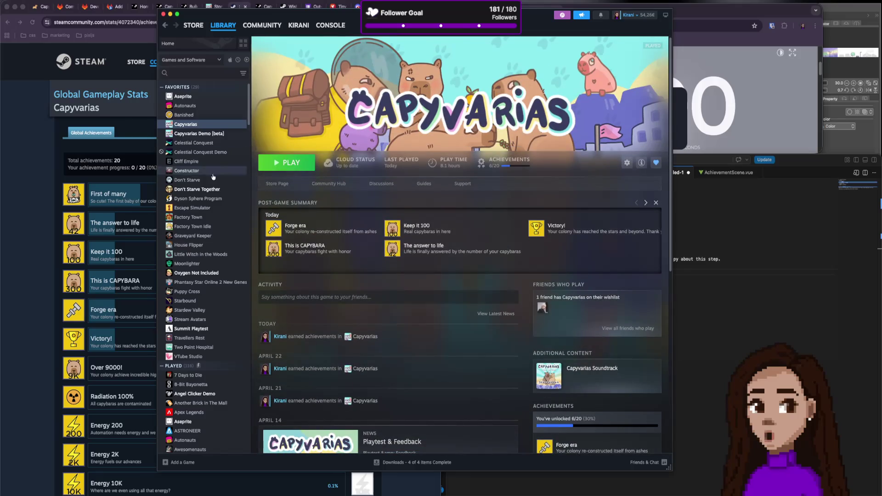
{"action": "left_click", "coordinate": [140, 151]}
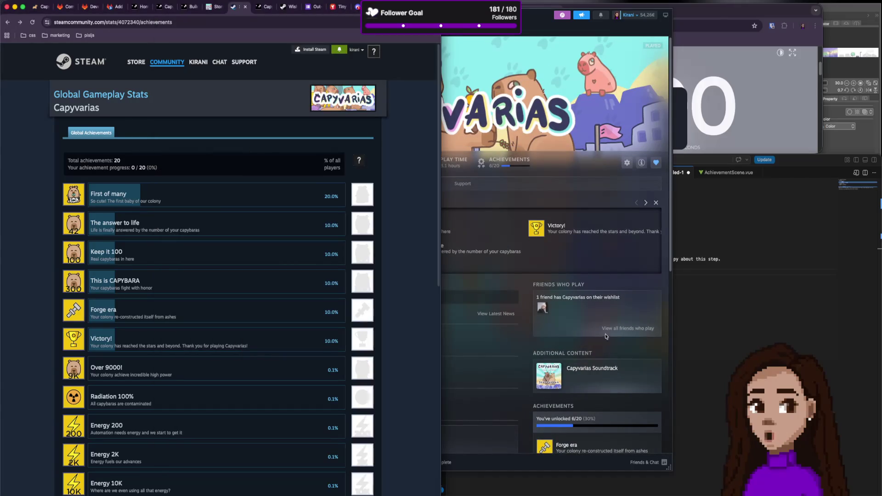
Add two blank lines to the release notes and start composing a new X post.
{"action": "left_click", "coordinate": [756, 300]}
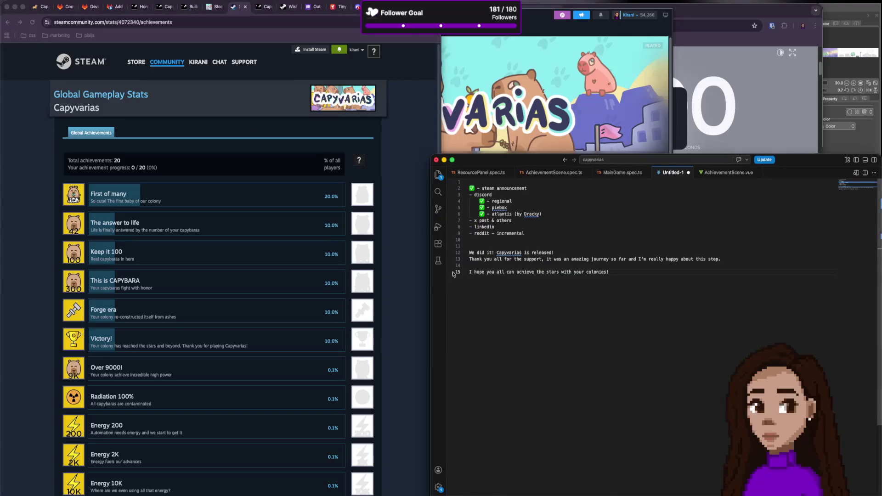
{"action": "key", "text": "Return"}
{"action": "key", "text": "Return"}
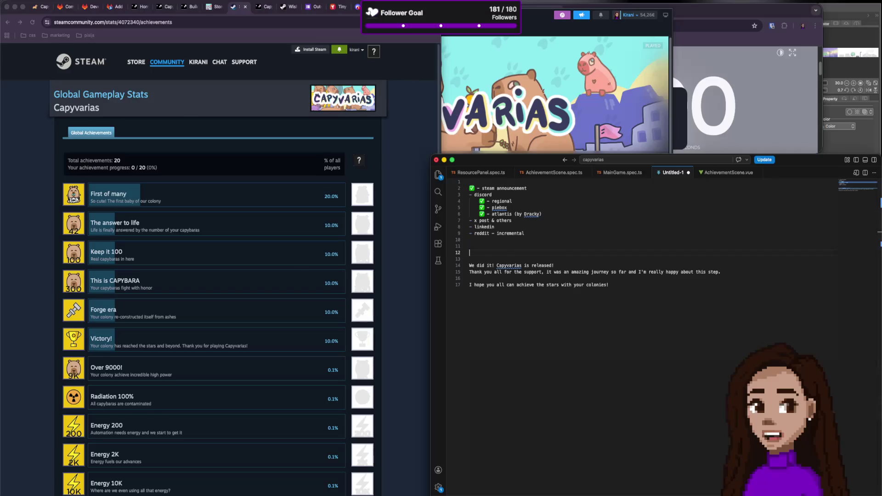
{"action": "left_click", "coordinate": [138, 6]}
{"action": "left_click", "coordinate": [48, 284]}
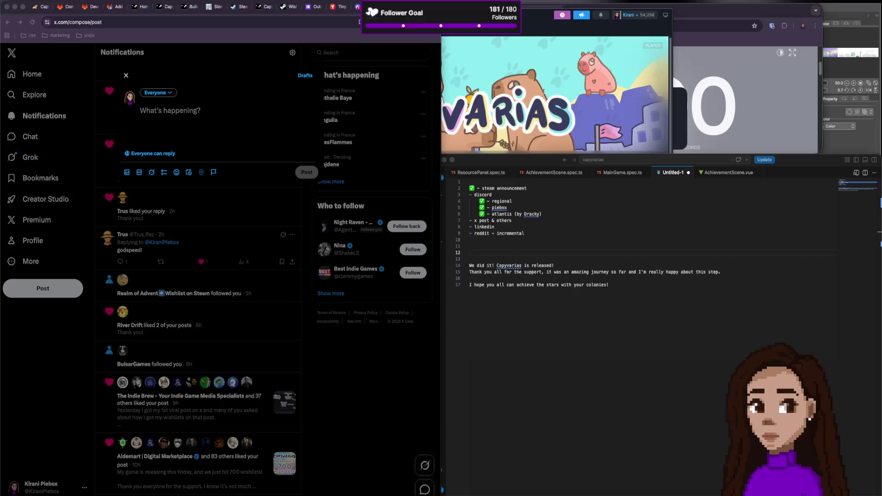
Attach the Capyvarias 'Game is out!' banner to the X draft, then remove it again.
{"action": "left_click_drag", "start_coordinate": [349, 151], "coordinate": [227, 131]}
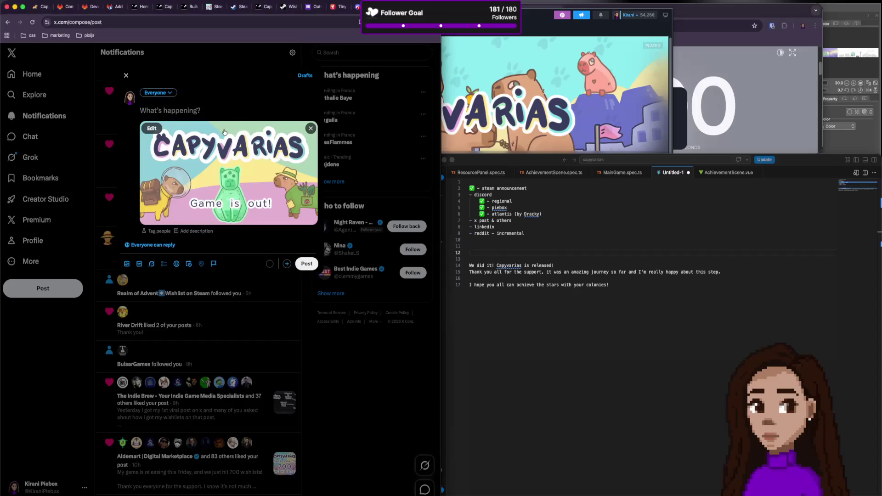
{"action": "left_click", "coordinate": [310, 129]}
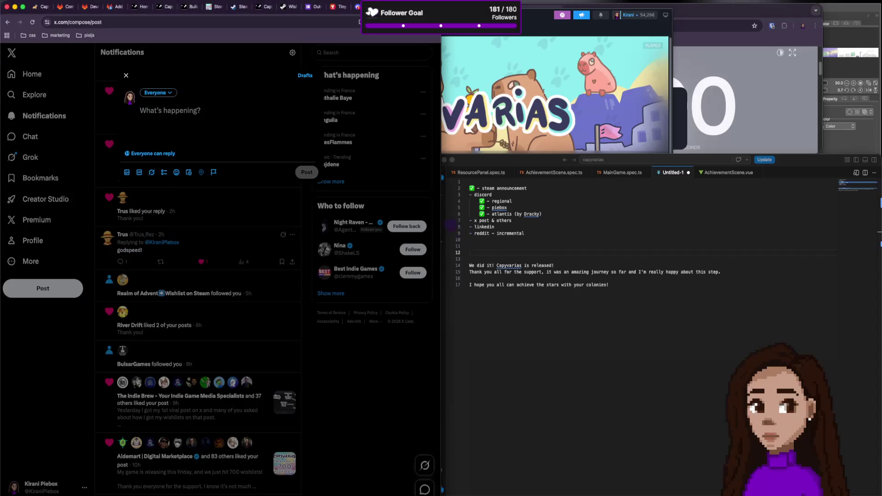
{"action": "left_click", "coordinate": [459, 111]}
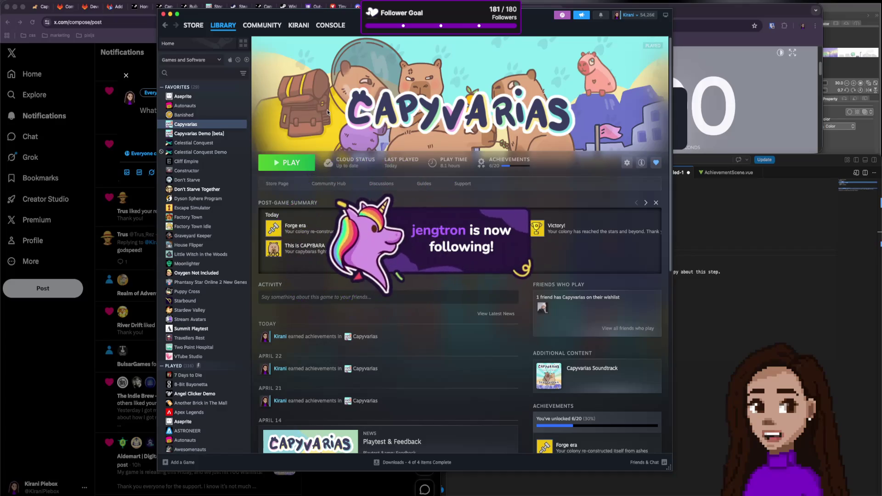
{"action": "key", "text": "super+Tab"}
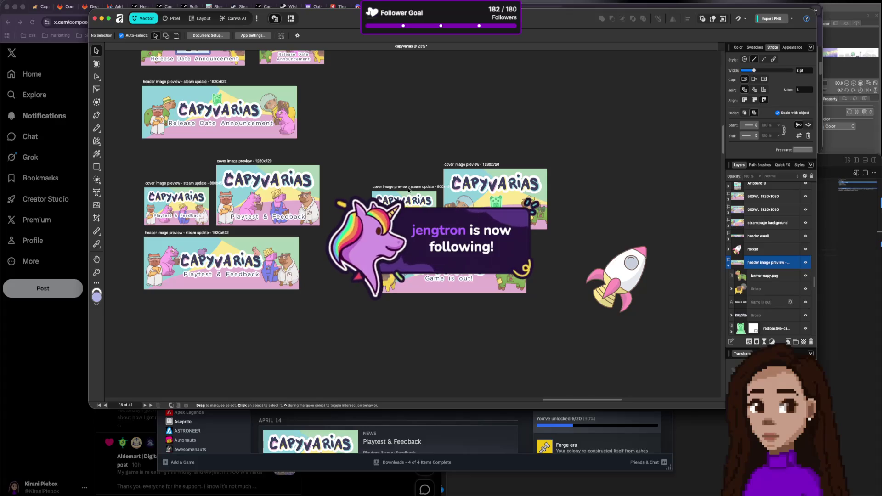
Select the 800x450 'Game is out!' cover artboard and zoom around the release banner artboards.
{"action": "left_click", "coordinate": [385, 188]}
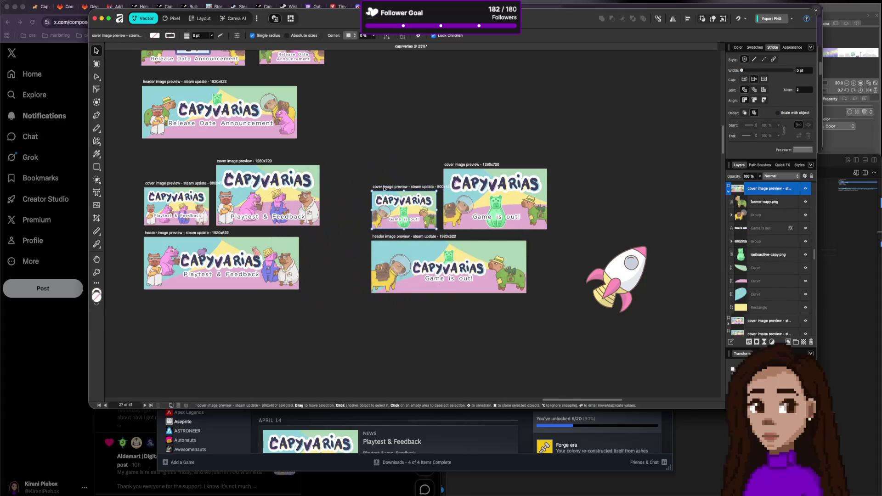
{"action": "scroll", "coordinate": [384, 201], "scroll_direction": "up", "scroll_amount": 5}
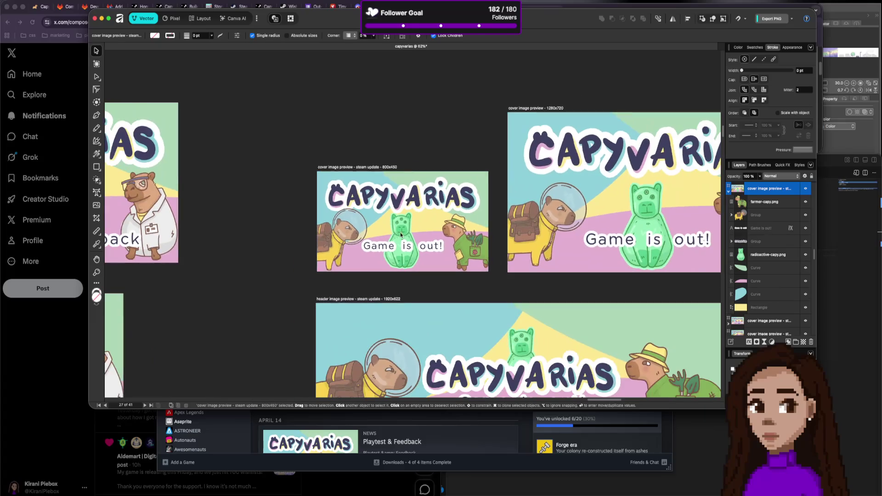
{"action": "scroll", "coordinate": [481, 222], "scroll_direction": "right", "scroll_amount": 5}
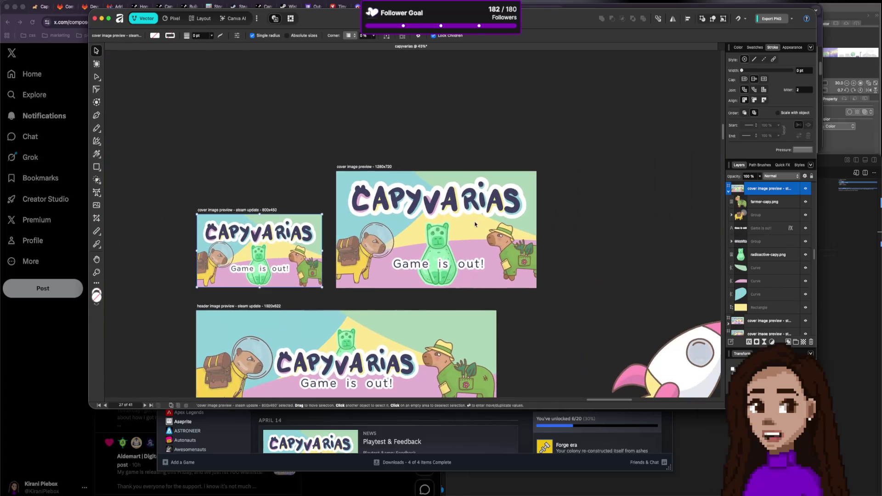
{"action": "scroll", "coordinate": [451, 233], "scroll_direction": "up", "scroll_amount": 5}
{"action": "scroll", "coordinate": [451, 234], "scroll_direction": "down", "scroll_amount": 3}
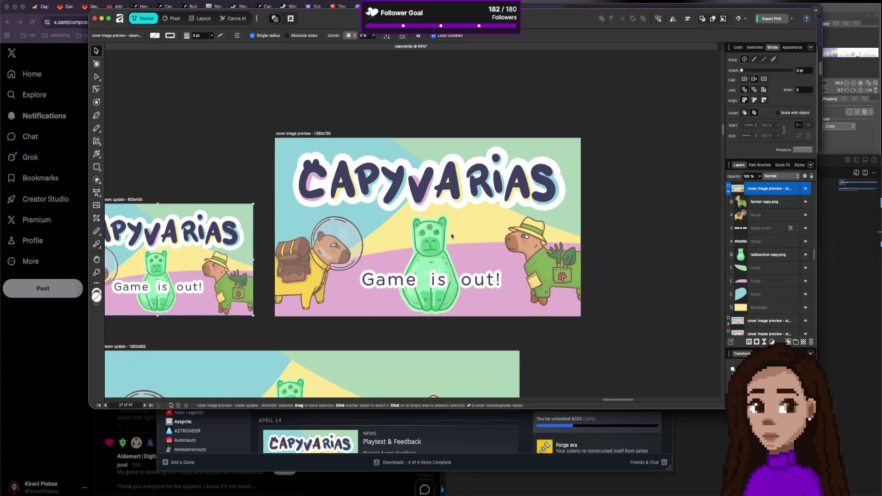
{"action": "scroll", "coordinate": [452, 236], "scroll_direction": "up", "scroll_amount": 3}
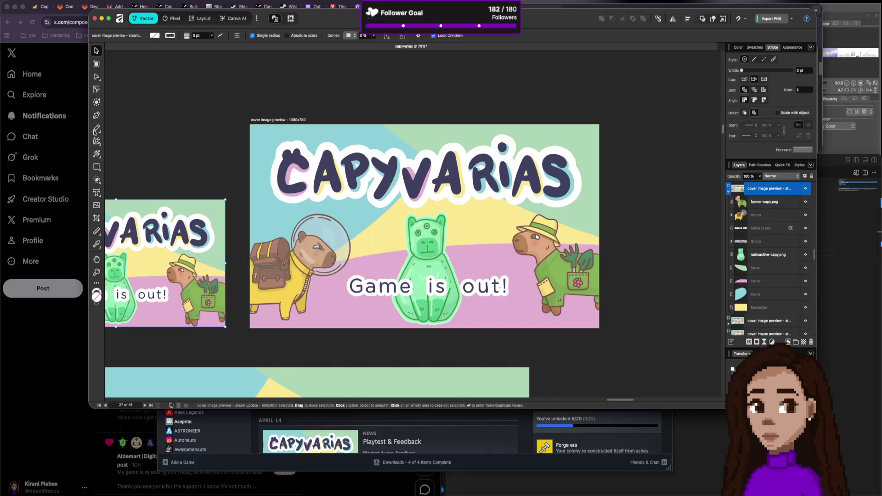
Insert a party-popper emoji as artistic text on the cover and enlarge it to 381 pt.
{"action": "left_click", "coordinate": [97, 193]}
{"action": "left_click", "coordinate": [422, 218]}
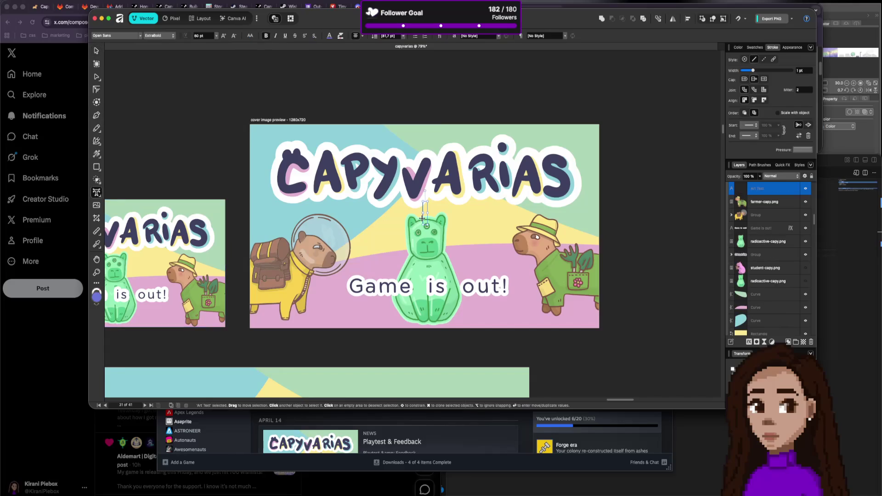
{"action": "key", "text": "ctrl+super+space"}
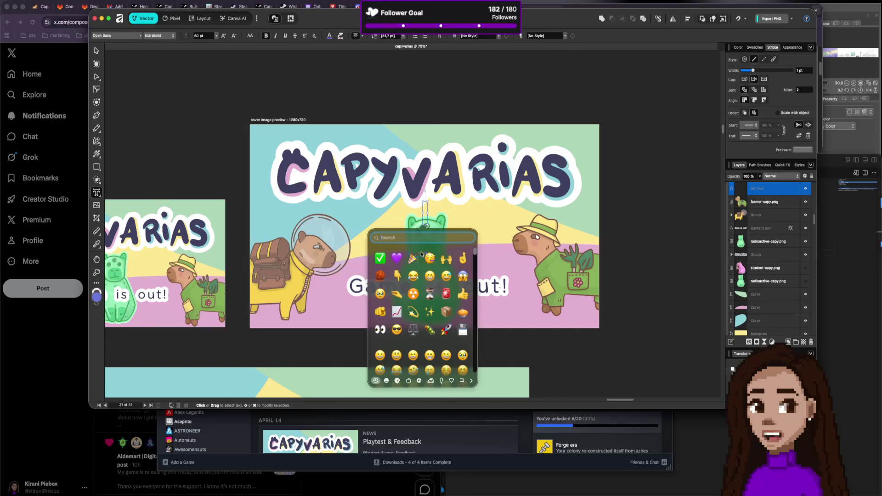
{"action": "left_click", "coordinate": [416, 261]}
{"action": "left_click_drag", "start_coordinate": [435, 248], "coordinate": [518, 313]}
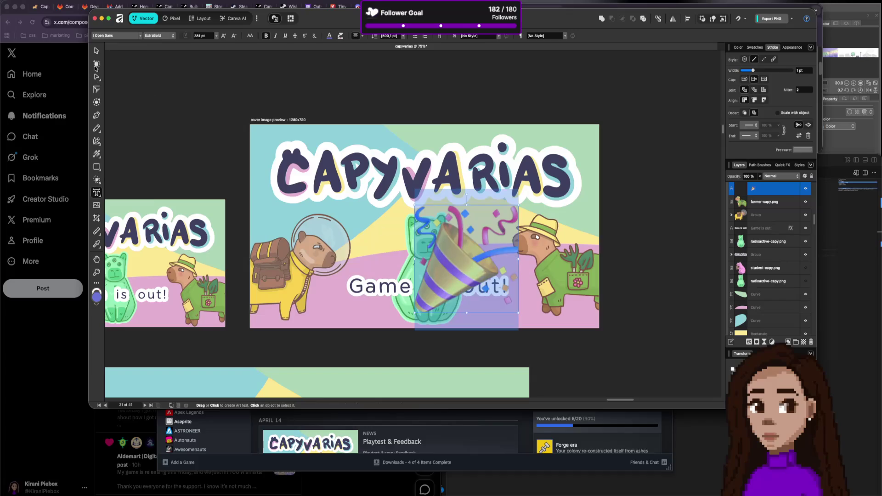
Move the party popper above the 'is out!' text.
{"action": "left_click", "coordinate": [96, 51]}
{"action": "mouse_move", "coordinate": [456, 287]}
{"action": "left_mouse_down"}
{"action": "mouse_move", "coordinate": [537, 225]}
{"action": "mouse_move", "coordinate": [470, 275]}
{"action": "mouse_move", "coordinate": [317, 265]}
{"action": "mouse_move", "coordinate": [487, 220]}
{"action": "mouse_move", "coordinate": [517, 235]}
{"action": "mouse_move", "coordinate": [519, 251]}
{"action": "mouse_move", "coordinate": [488, 260]}
{"action": "mouse_move", "coordinate": [389, 255]}
{"action": "left_mouse_up"}
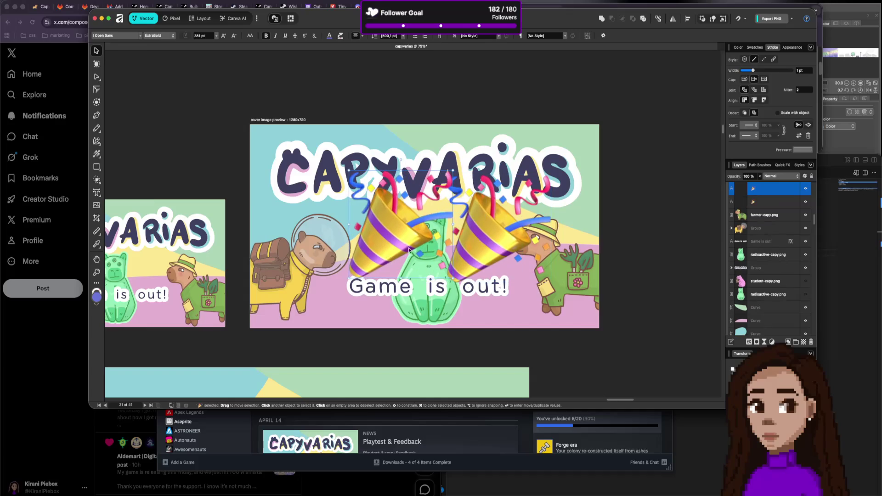
{"action": "left_click", "coordinate": [688, 19]}
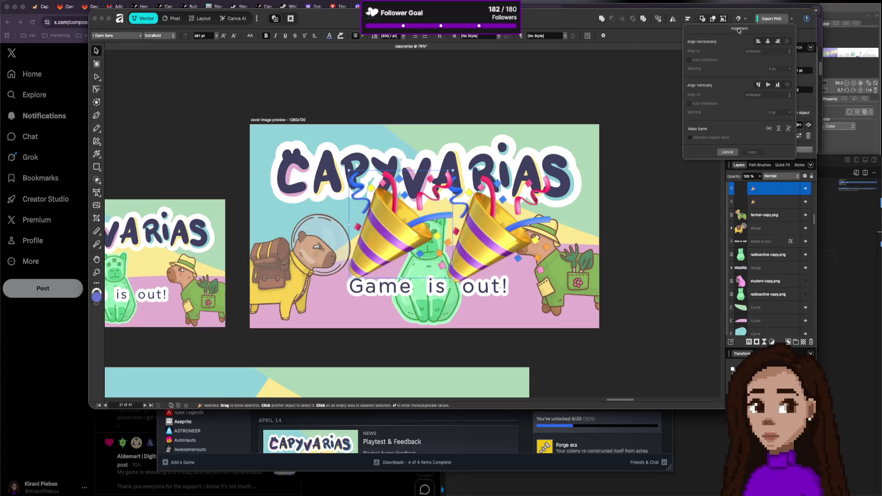
Flip one party popper horizontally, place it over the astronaut capybara and rotate it.
{"action": "left_click", "coordinate": [687, 19]}
{"action": "left_click", "coordinate": [738, 18]}
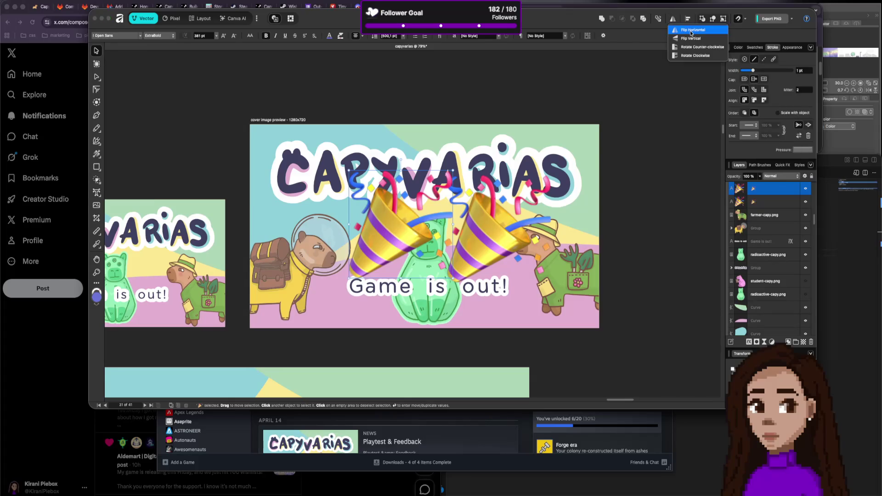
{"action": "left_click", "coordinate": [692, 33]}
{"action": "mouse_move", "coordinate": [410, 232]}
{"action": "left_mouse_down"}
{"action": "mouse_move", "coordinate": [368, 244]}
{"action": "mouse_move", "coordinate": [375, 262]}
{"action": "left_mouse_up"}
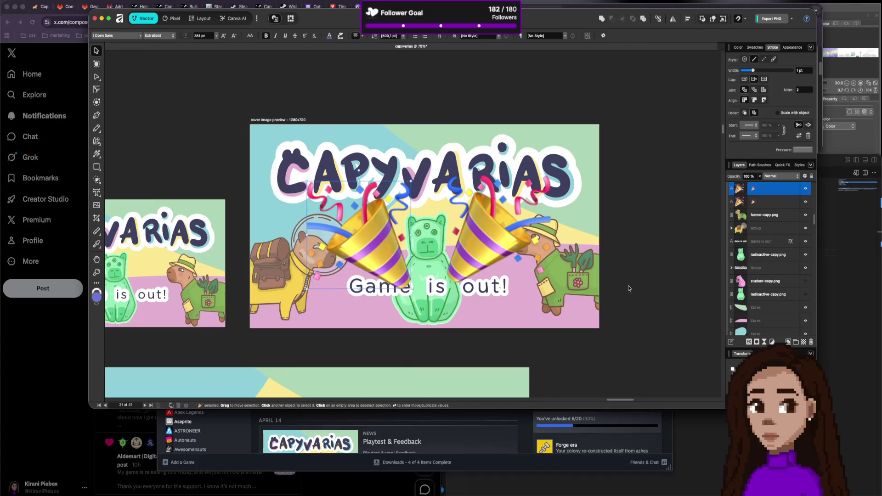
{"action": "left_click_drag", "start_coordinate": [411, 179], "coordinate": [393, 167]}
Tilt the right party popper slightly clockwise and nudge it down and right.
{"action": "left_click", "coordinate": [494, 221]}
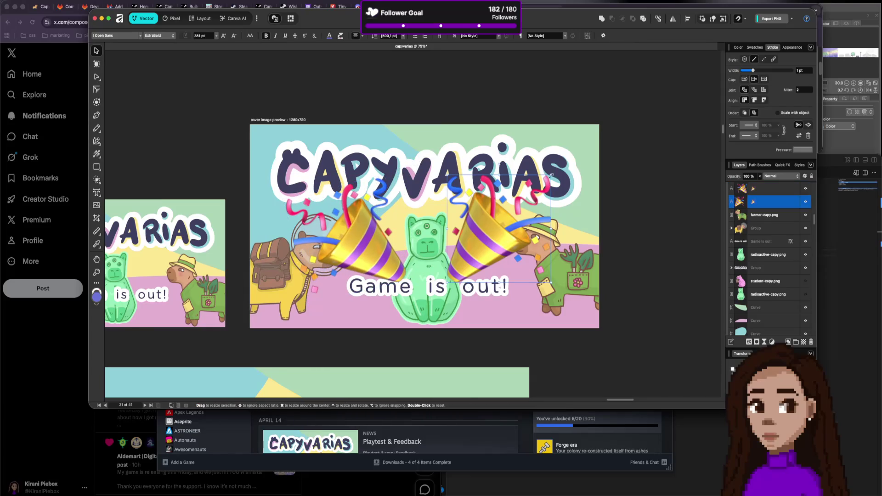
{"action": "key", "text": "t"}
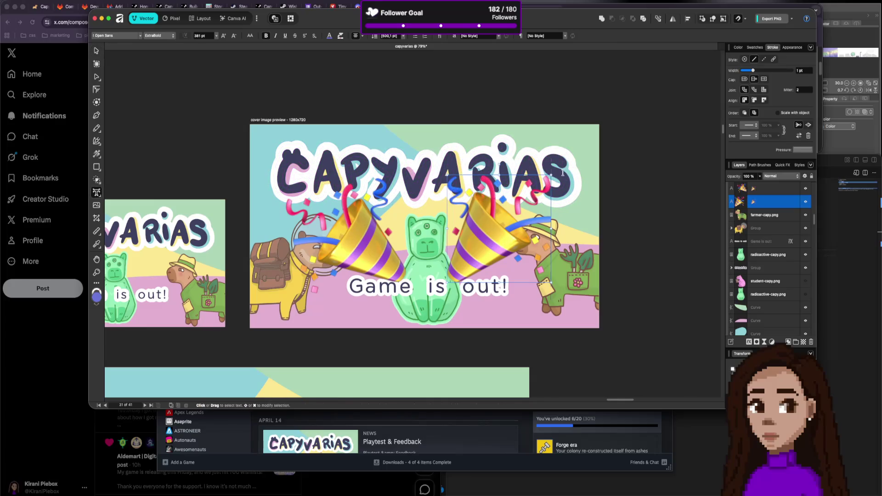
{"action": "left_click_drag", "start_coordinate": [564, 173], "coordinate": [570, 182]}
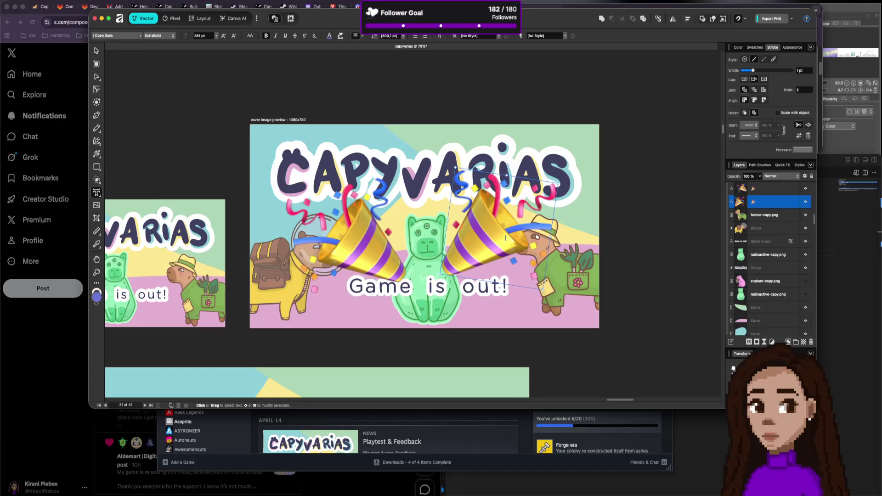
{"action": "left_click", "coordinate": [97, 52]}
{"action": "left_click_drag", "start_coordinate": [506, 221], "coordinate": [520, 232]}
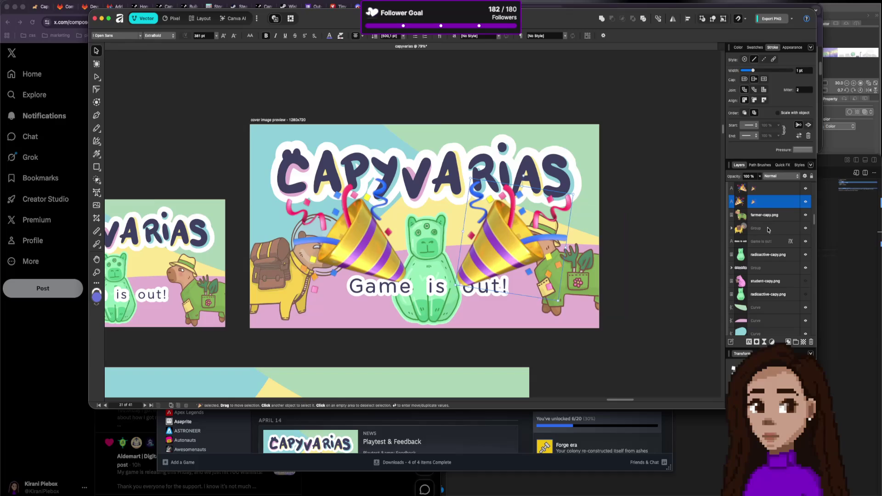
Move both party popper layers beneath radioactive-capy.png in the Layers panel.
{"action": "left_click", "coordinate": [766, 212]}
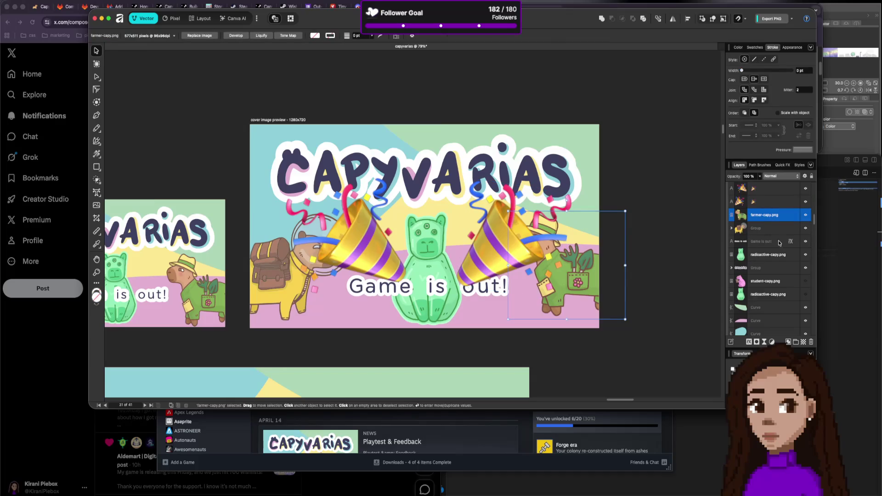
{"action": "left_click", "coordinate": [766, 200]}
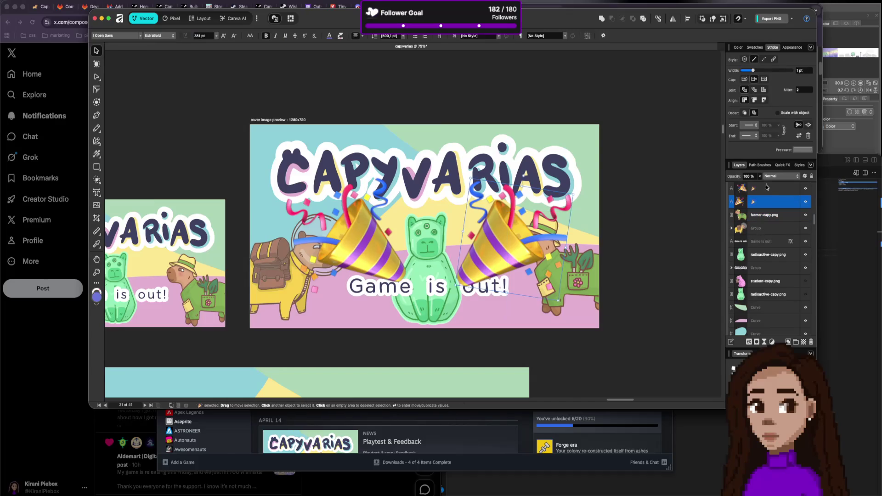
{"action": "left_click", "coordinate": [767, 192], "text": "shift"}
{"action": "left_click_drag", "start_coordinate": [767, 192], "coordinate": [764, 262]}
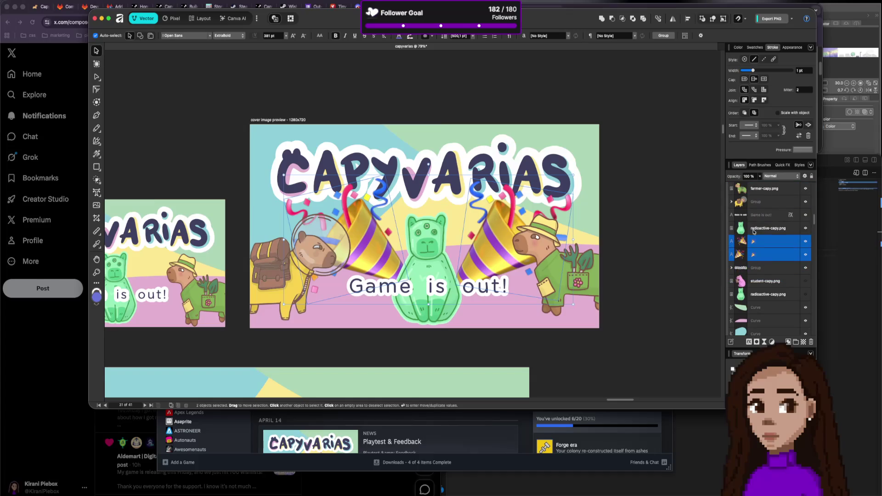
Place farmer-capy.png just under radioactive-capy.png and move the side capybaras off the cover.
{"action": "left_click_drag", "start_coordinate": [760, 191], "coordinate": [763, 266]}
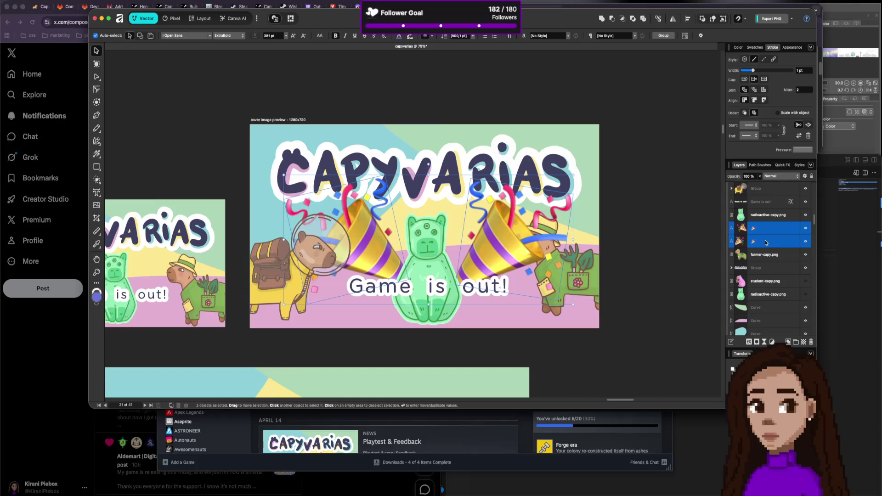
{"action": "left_click", "coordinate": [760, 256]}
{"action": "left_click_drag", "start_coordinate": [760, 256], "coordinate": [761, 228]}
{"action": "mouse_move", "coordinate": [598, 266]}
{"action": "left_mouse_down"}
{"action": "mouse_move", "coordinate": [602, 289]}
{"action": "mouse_move", "coordinate": [639, 276]}
{"action": "mouse_move", "coordinate": [634, 312]}
{"action": "mouse_move", "coordinate": [694, 271]}
{"action": "left_mouse_up"}
{"action": "left_click_drag", "start_coordinate": [259, 229], "coordinate": [203, 139]}
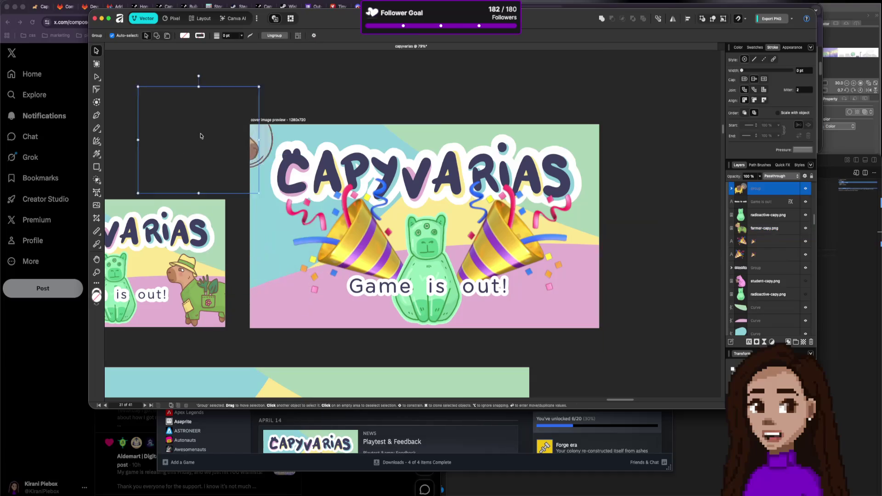
Spread the poppers outward and bring the astronaut capybara group back onto the cover's left.
{"action": "key", "text": "Escape"}
{"action": "left_click_drag", "start_coordinate": [355, 261], "coordinate": [309, 277]}
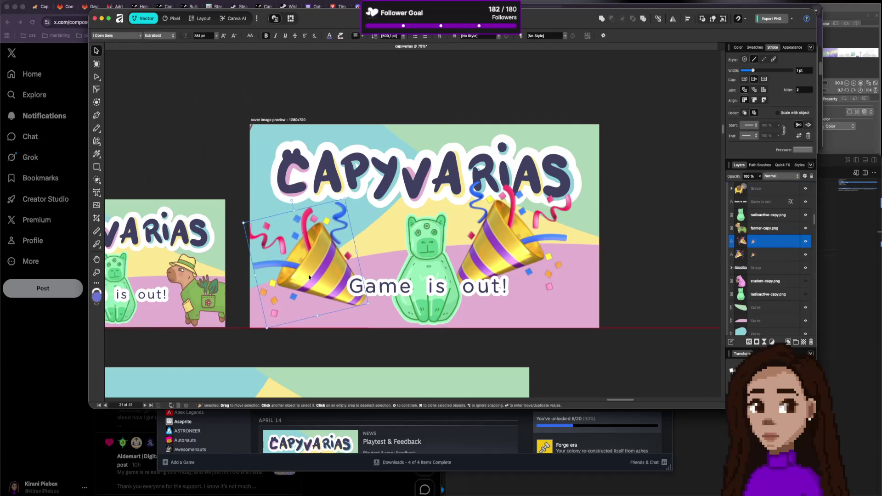
{"action": "mouse_move", "coordinate": [530, 231]}
{"action": "left_mouse_down"}
{"action": "mouse_move", "coordinate": [588, 255]}
{"action": "mouse_move", "coordinate": [571, 246]}
{"action": "left_mouse_up"}
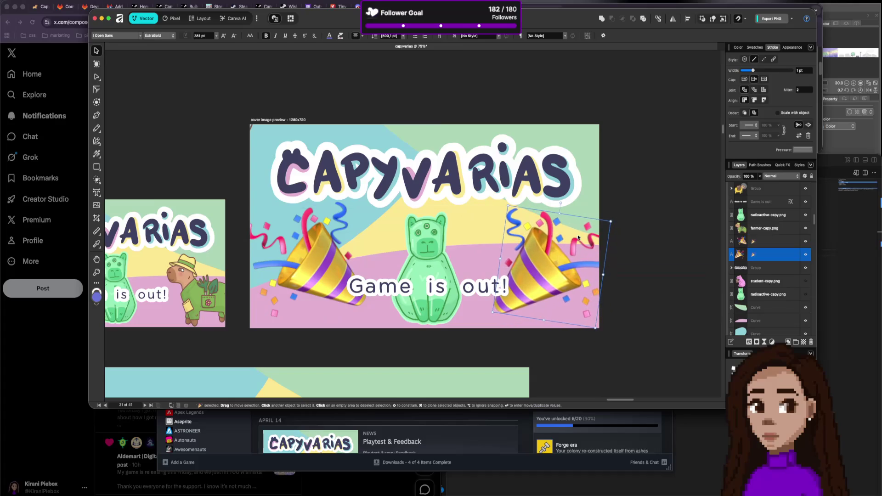
{"action": "left_click", "coordinate": [152, 108]}
{"action": "mouse_move", "coordinate": [230, 134]}
{"action": "left_mouse_down"}
{"action": "mouse_move", "coordinate": [316, 227]}
{"action": "mouse_move", "coordinate": [344, 287]}
{"action": "mouse_move", "coordinate": [334, 162]}
{"action": "mouse_move", "coordinate": [354, 253]}
{"action": "mouse_move", "coordinate": [378, 266]}
{"action": "left_mouse_up"}
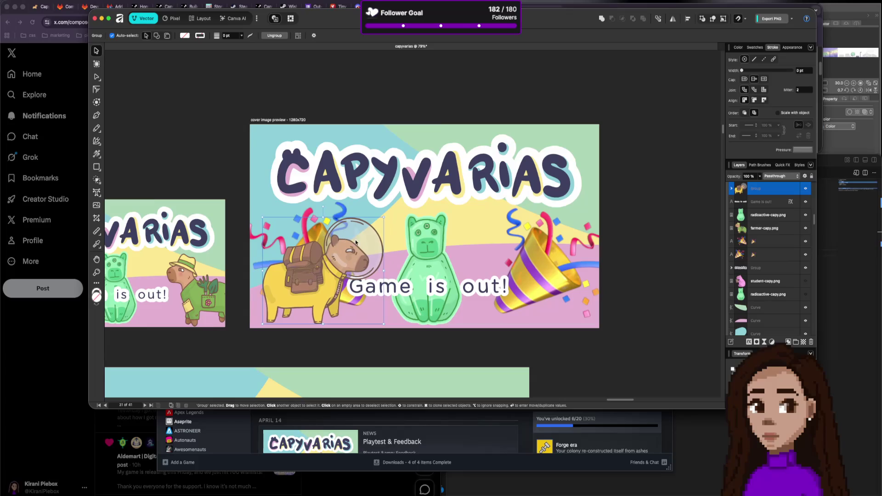
Adjust the popper layers and positions so the astronaut capybara sits behind the left popper.
{"action": "mouse_move", "coordinate": [757, 244]}
{"action": "left_mouse_down"}
{"action": "mouse_move", "coordinate": [756, 189]}
{"action": "mouse_move", "coordinate": [756, 255]}
{"action": "left_mouse_up"}
{"action": "left_click_drag", "start_coordinate": [319, 251], "coordinate": [295, 240]}
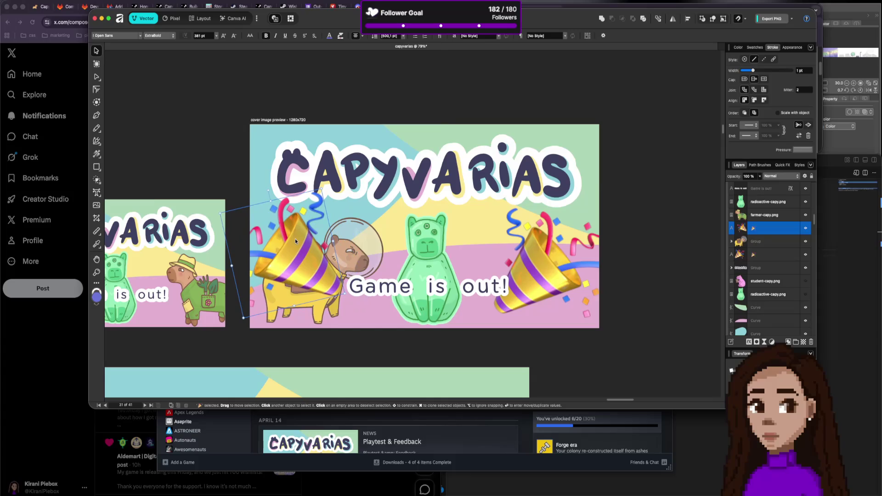
{"action": "left_click_drag", "start_coordinate": [547, 276], "coordinate": [548, 260]}
{"action": "left_click_drag", "start_coordinate": [307, 260], "coordinate": [318, 268]}
{"action": "left_click", "coordinate": [382, 249]}
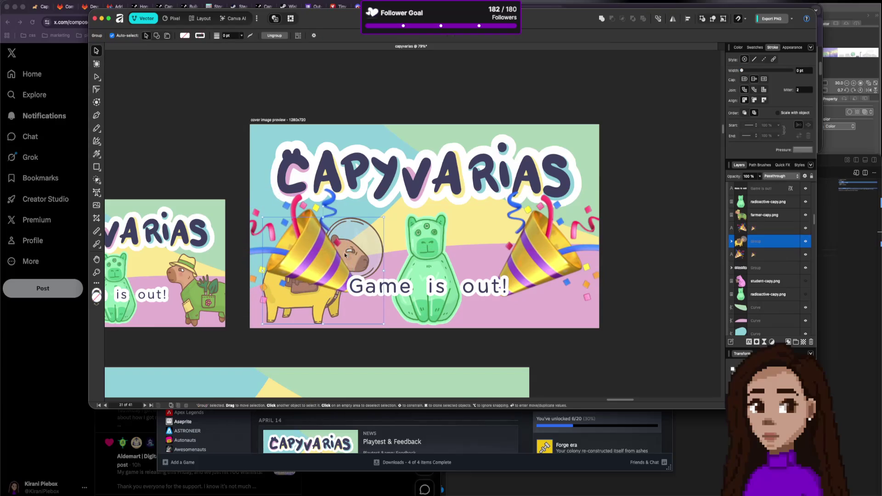
{"action": "left_click", "coordinate": [638, 264]}
{"action": "mouse_move", "coordinate": [360, 249]}
{"action": "left_mouse_down"}
{"action": "mouse_move", "coordinate": [354, 243]}
{"action": "mouse_move", "coordinate": [376, 238]}
{"action": "left_mouse_up"}
{"action": "left_click", "coordinate": [696, 266]}
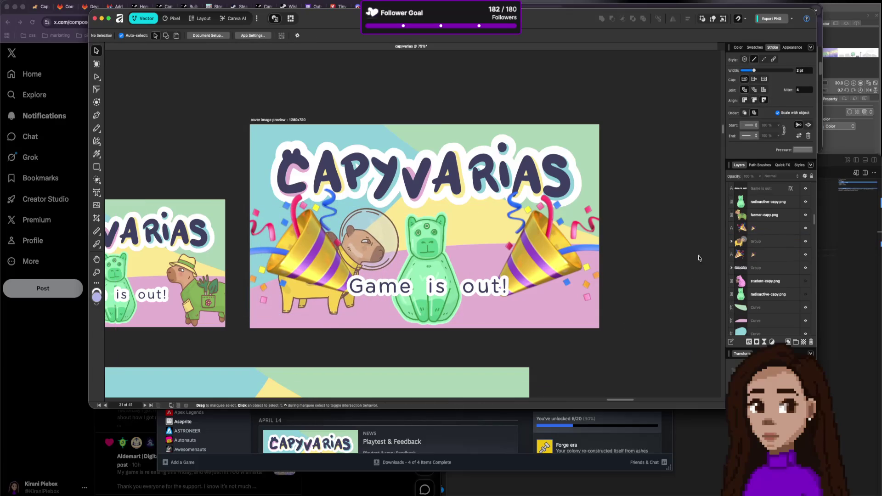
Bring farmer-capy.png back onto the cover's right and layer it behind the right popper.
{"action": "left_click", "coordinate": [754, 216]}
{"action": "mouse_move", "coordinate": [650, 275]}
{"action": "left_mouse_down"}
{"action": "mouse_move", "coordinate": [485, 270]}
{"action": "mouse_move", "coordinate": [500, 275]}
{"action": "left_mouse_up"}
{"action": "mouse_move", "coordinate": [507, 280]}
{"action": "left_mouse_down"}
{"action": "mouse_move", "coordinate": [502, 271]}
{"action": "mouse_move", "coordinate": [497, 276]}
{"action": "left_mouse_up"}
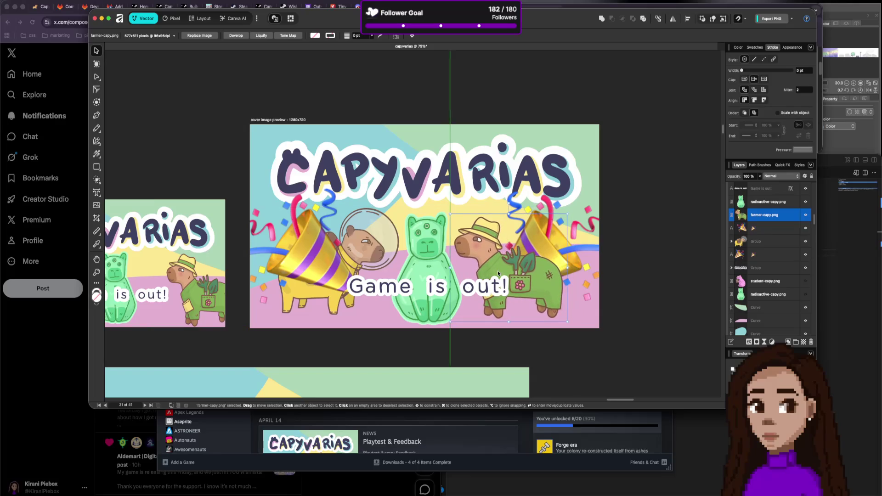
{"action": "left_click_drag", "start_coordinate": [761, 221], "coordinate": [760, 261]}
{"action": "left_click", "coordinate": [669, 244]}
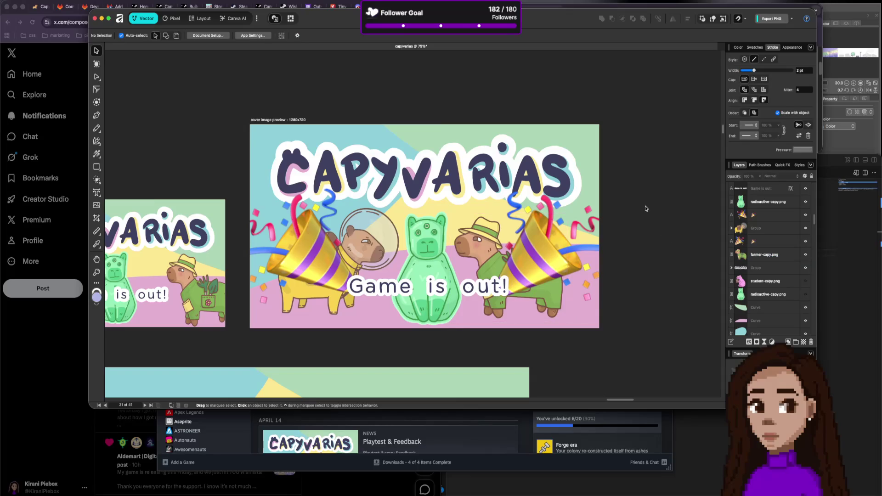
Zoom into the 1280x720 cover preview and choose the Pencil tool.
{"action": "scroll", "coordinate": [645, 209], "scroll_direction": "down", "scroll_amount": 1}
{"action": "scroll", "coordinate": [599, 202], "scroll_direction": "down", "scroll_amount": 8}
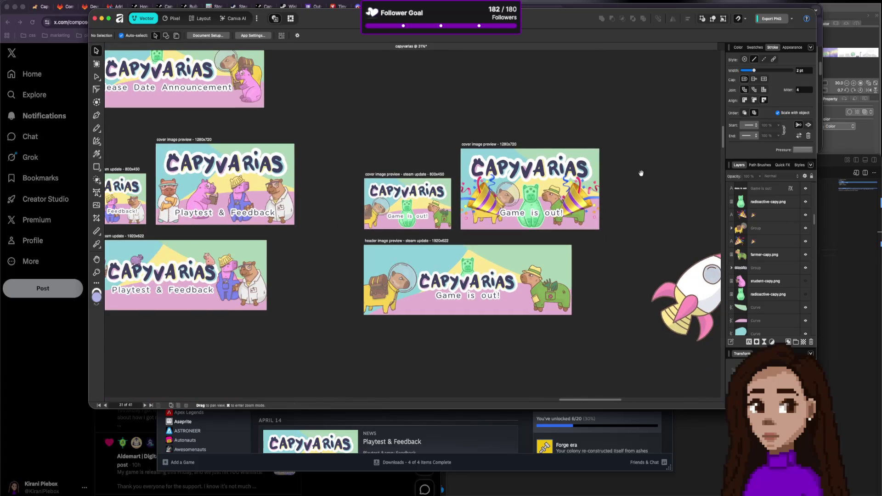
{"action": "scroll", "coordinate": [593, 209], "scroll_direction": "right", "scroll_amount": 5}
{"action": "scroll", "coordinate": [593, 209], "scroll_direction": "up", "scroll_amount": 3}
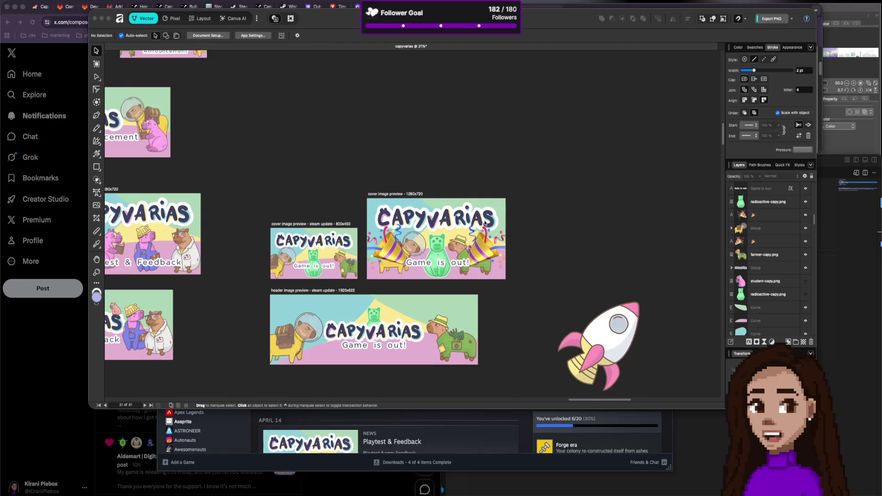
{"action": "scroll", "coordinate": [480, 228], "scroll_direction": "up", "scroll_amount": 2}
{"action": "scroll", "coordinate": [480, 228], "scroll_direction": "up", "scroll_amount": 5}
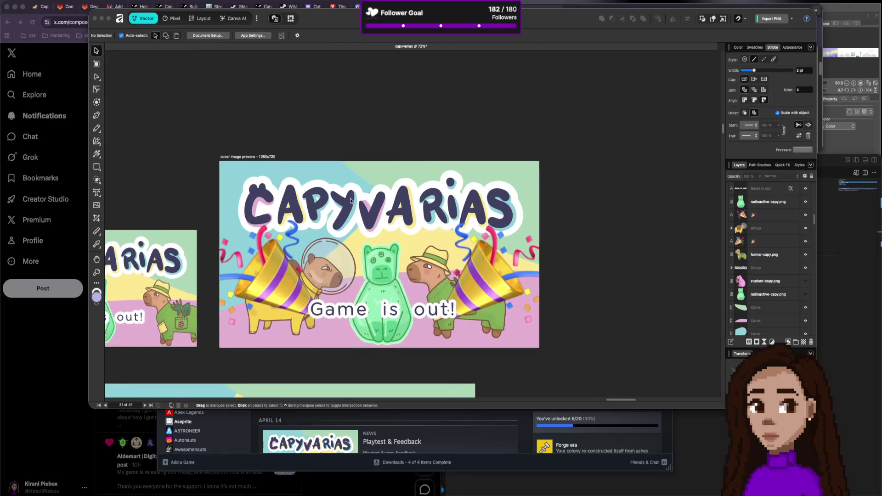
{"action": "left_click", "coordinate": [97, 129]}
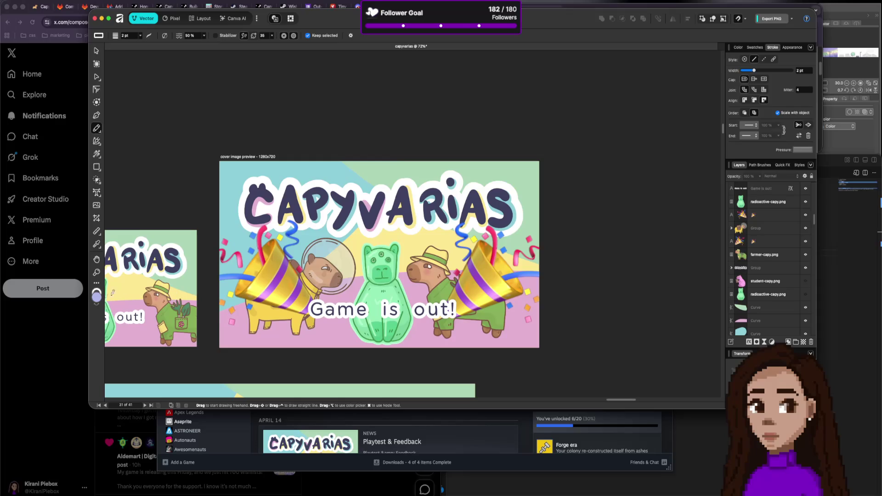
Sample blue from the artwork and pencil confetti marks near the cover's top.
{"action": "key", "text": "i"}
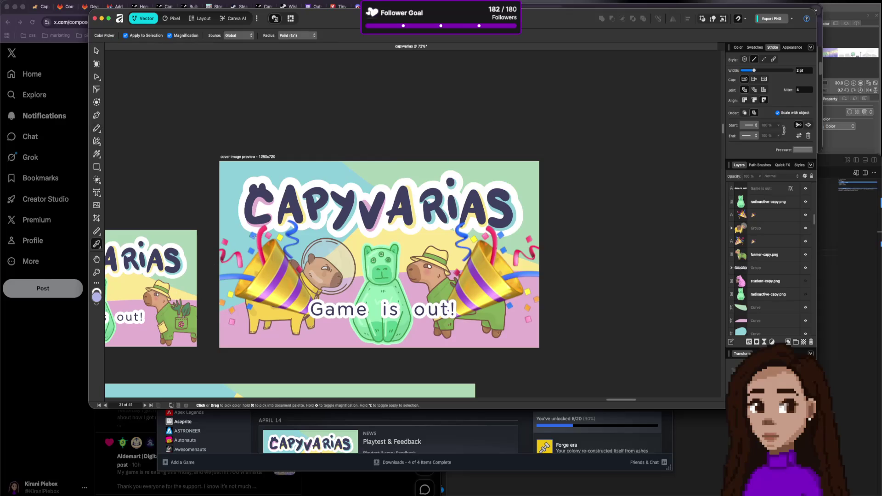
{"action": "key", "text": "n"}
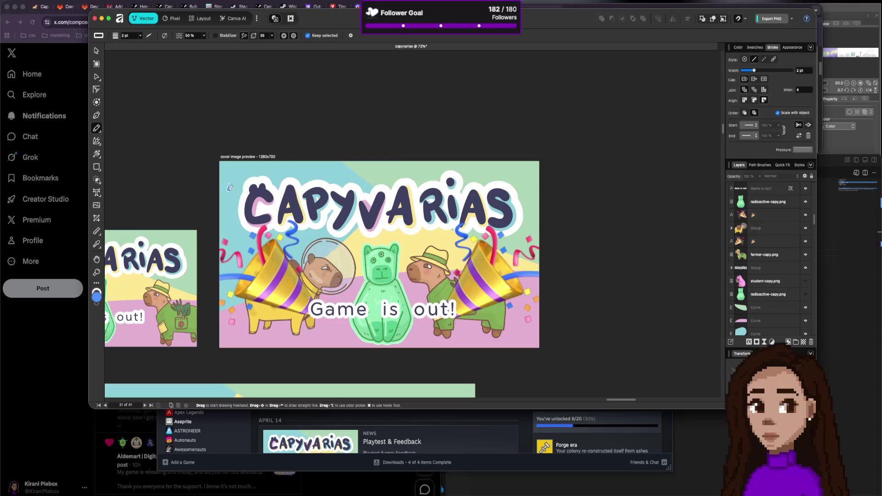
{"action": "left_click_drag", "start_coordinate": [230, 183], "coordinate": [229, 188]}
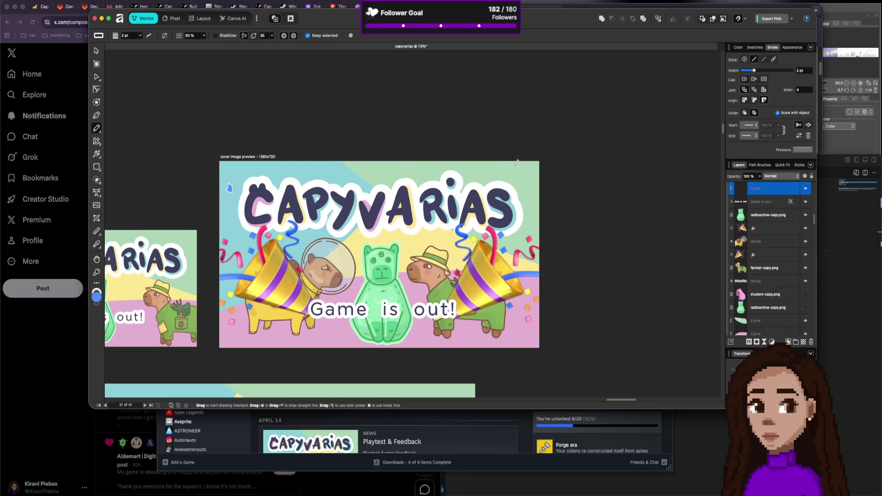
{"action": "left_click_drag", "start_coordinate": [518, 168], "coordinate": [530, 194]}
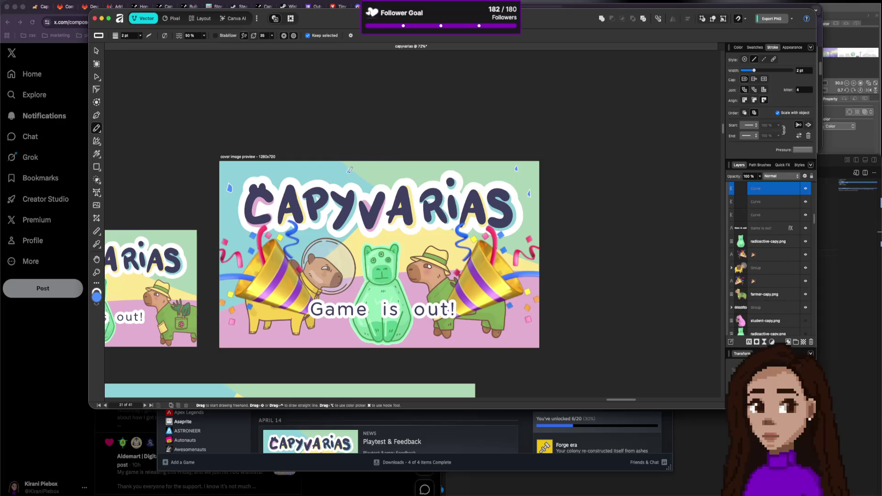
{"action": "left_click_drag", "start_coordinate": [351, 168], "coordinate": [349, 172]}
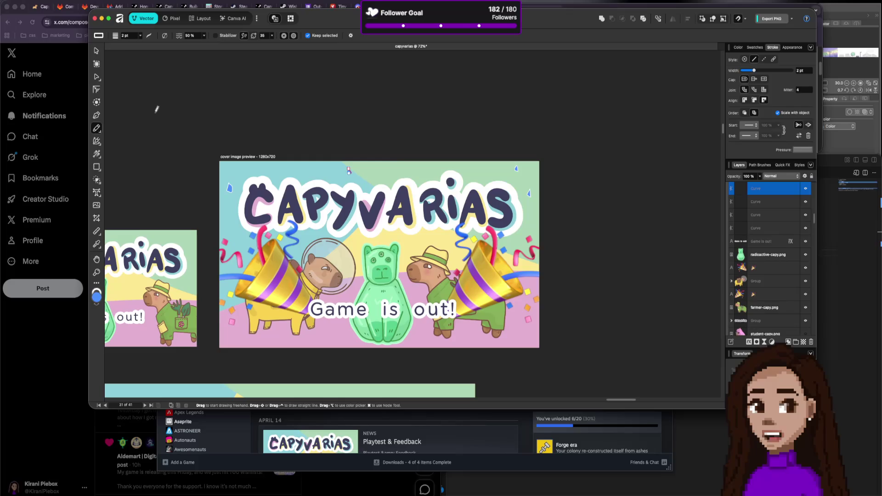
Select all four new confetti curves and set their stroke to none.
{"action": "left_click", "coordinate": [97, 51]}
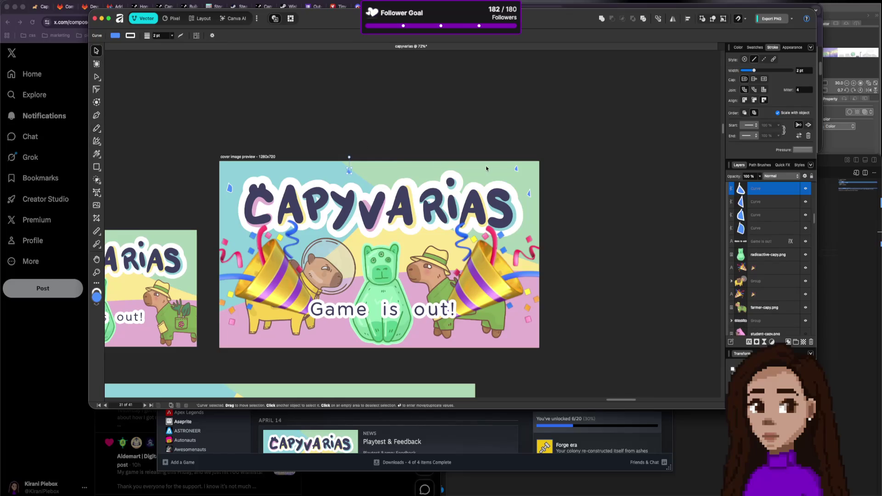
{"action": "left_click", "coordinate": [757, 229], "text": "shift"}
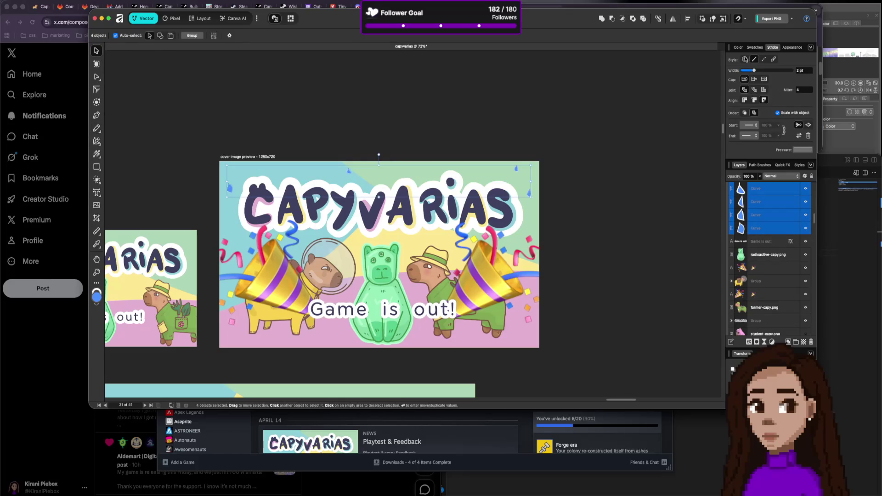
{"action": "left_click", "coordinate": [738, 48]}
{"action": "left_click", "coordinate": [755, 48]}
{"action": "left_click", "coordinate": [739, 47]}
{"action": "left_click", "coordinate": [734, 60]}
{"action": "left_click", "coordinate": [731, 67]}
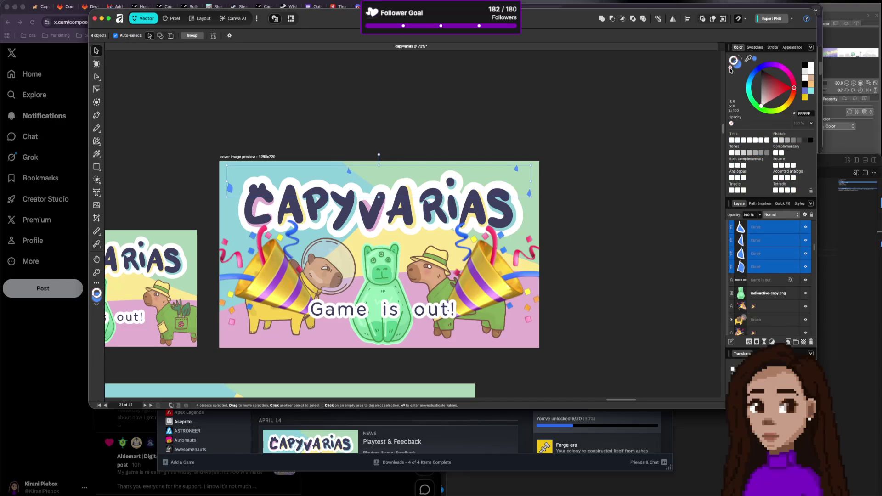
{"action": "left_click", "coordinate": [661, 116]}
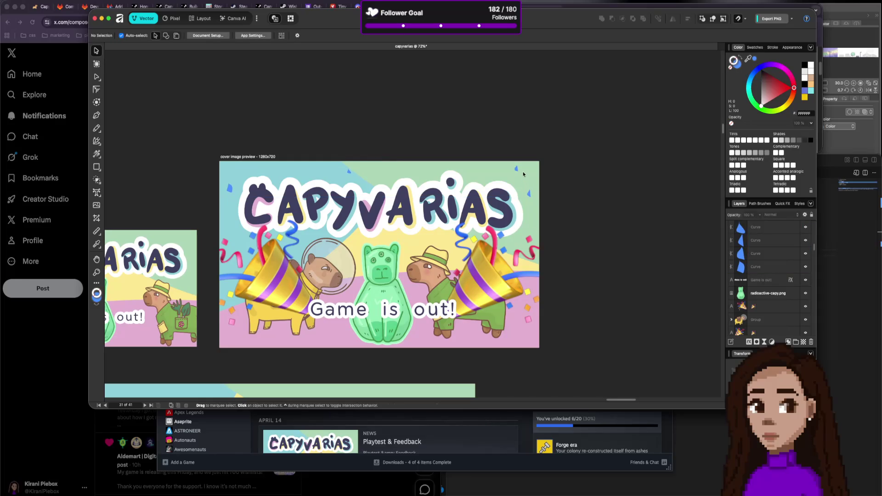
Reshape the top-right confetti piece with the Node Tool into a wider flake.
{"action": "scroll", "coordinate": [524, 174], "scroll_direction": "up", "scroll_amount": 3}
{"action": "left_click", "coordinate": [512, 163]}
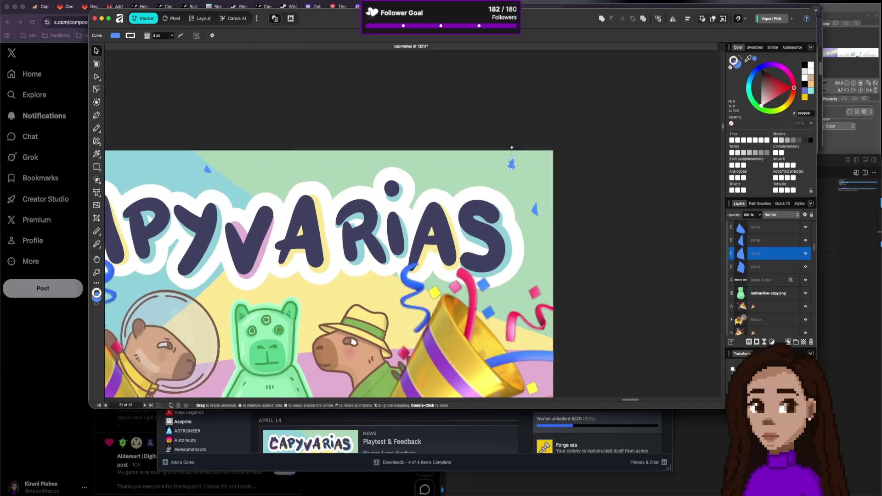
{"action": "key", "text": "a"}
{"action": "scroll", "coordinate": [510, 165], "scroll_direction": "up", "scroll_amount": 5}
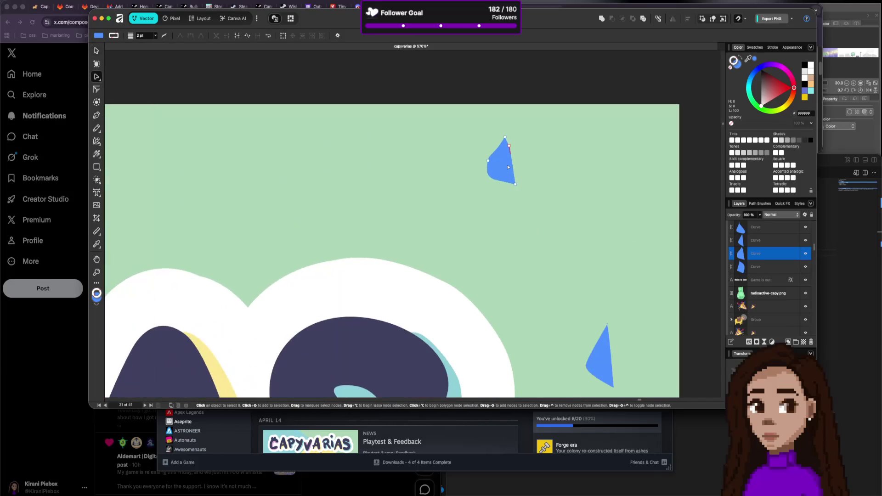
{"action": "left_click_drag", "start_coordinate": [509, 167], "coordinate": [521, 180]}
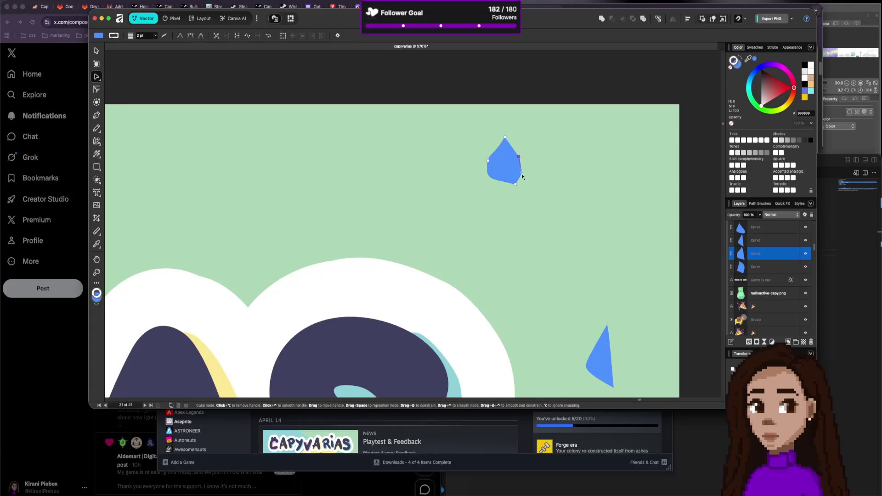
{"action": "left_click_drag", "start_coordinate": [522, 174], "coordinate": [528, 176]}
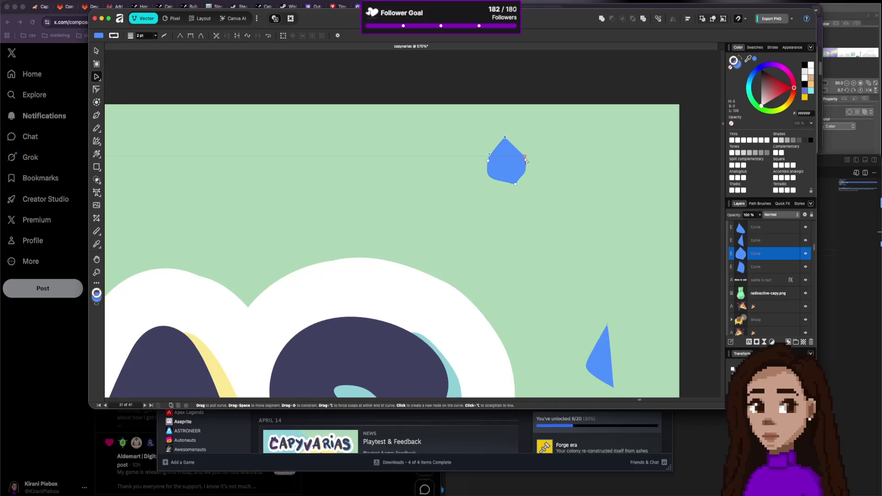
{"action": "left_click_drag", "start_coordinate": [488, 161], "coordinate": [491, 180]}
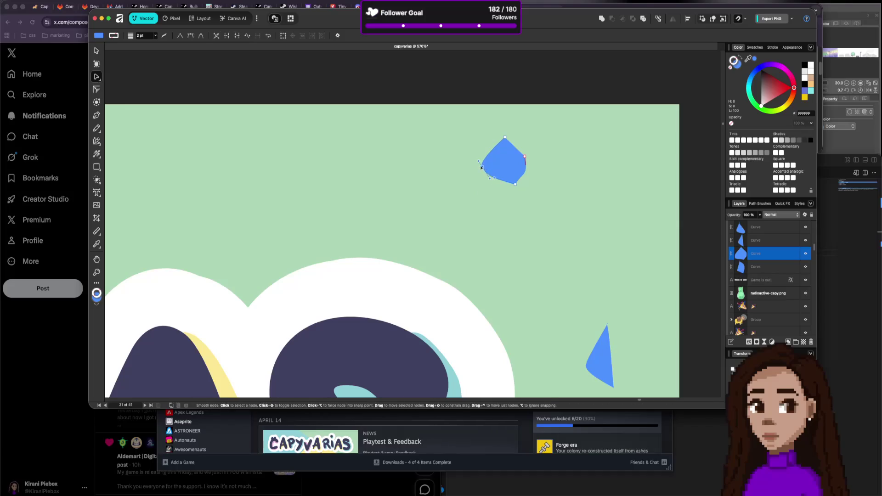
{"action": "left_click", "coordinate": [597, 270]}
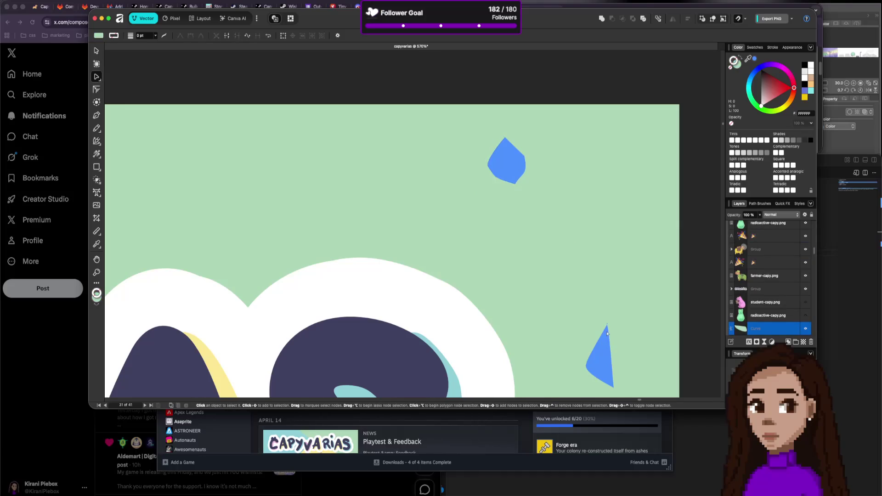
Reshape the lower blue confetti, tightening its bottom and straightening its left edge.
{"action": "left_click", "coordinate": [607, 356]}
{"action": "mouse_move", "coordinate": [606, 327]}
{"action": "left_mouse_down"}
{"action": "mouse_move", "coordinate": [587, 320]}
{"action": "mouse_move", "coordinate": [622, 337]}
{"action": "left_mouse_up"}
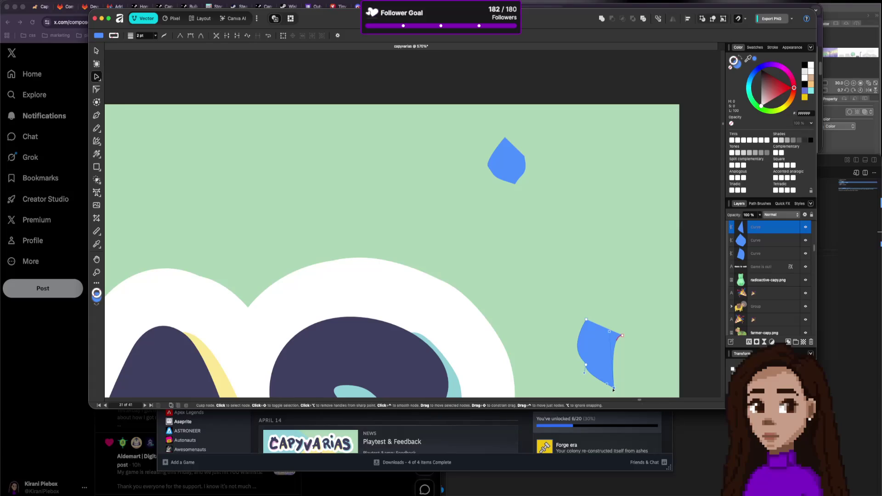
{"action": "mouse_move", "coordinate": [614, 387]}
{"action": "left_mouse_down"}
{"action": "mouse_move", "coordinate": [618, 374]}
{"action": "mouse_move", "coordinate": [580, 366]}
{"action": "left_mouse_up"}
{"action": "left_click", "coordinate": [586, 365]}
{"action": "left_click", "coordinate": [580, 366], "text": "alt"}
{"action": "left_click", "coordinate": [587, 321], "text": "alt"}
{"action": "scroll", "coordinate": [588, 321], "scroll_direction": "down", "scroll_amount": 5}
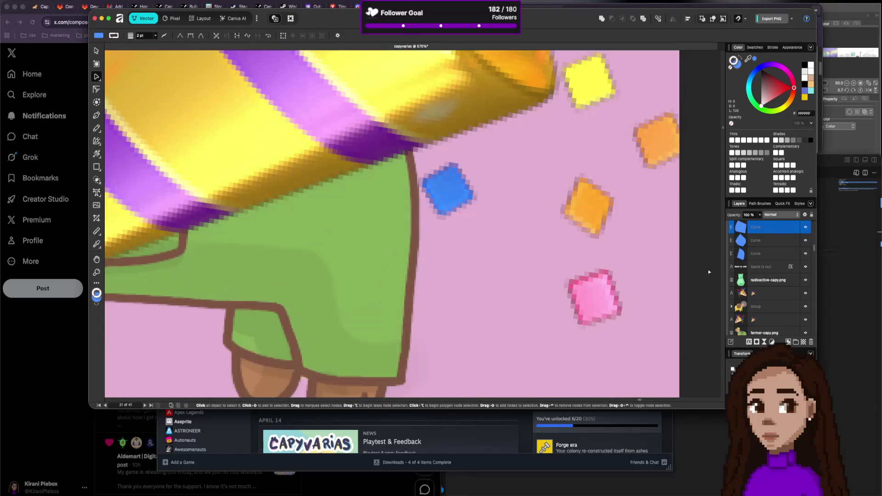
{"action": "scroll", "coordinate": [669, 193], "scroll_direction": "down", "scroll_amount": 2}
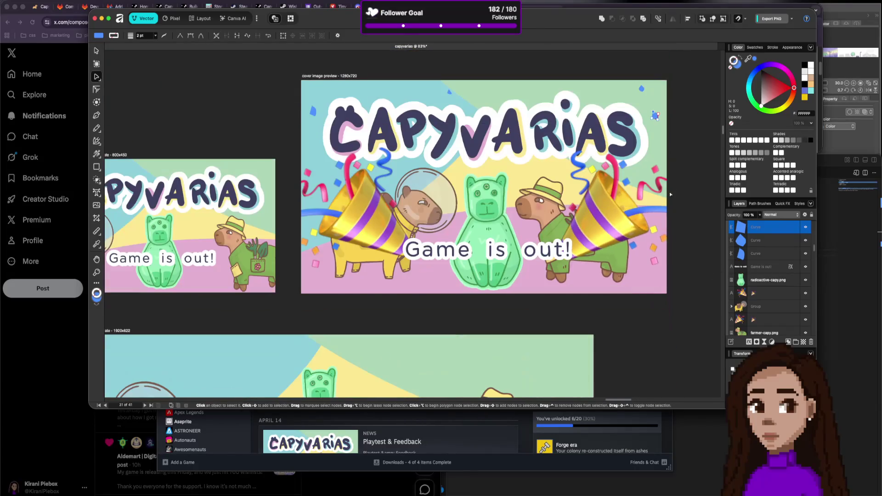
Reshape the small top confetti piece into a four-sided flake with sharp corners.
{"action": "left_click", "coordinate": [680, 163]}
{"action": "scroll", "coordinate": [434, 152], "scroll_direction": "up", "scroll_amount": 3}
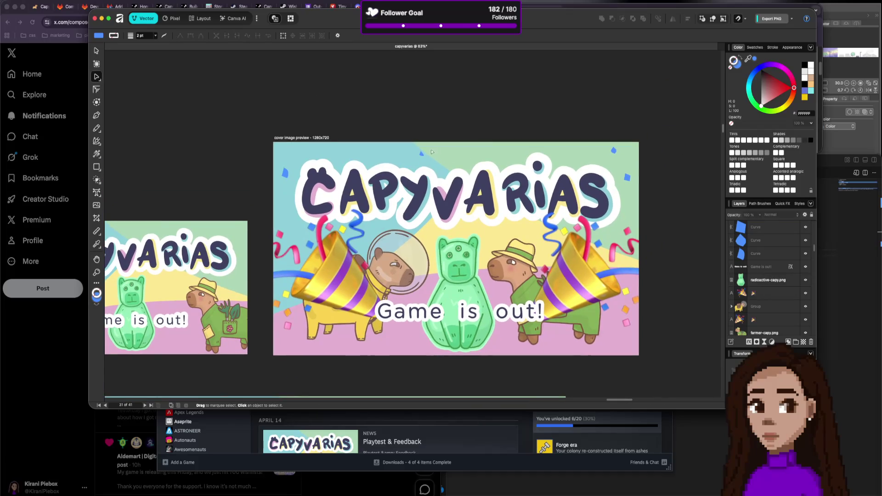
{"action": "scroll", "coordinate": [435, 152], "scroll_direction": "up", "scroll_amount": 6}
{"action": "left_click", "coordinate": [427, 162]}
{"action": "left_click_drag", "start_coordinate": [427, 162], "coordinate": [431, 166]}
{"action": "left_click", "coordinate": [411, 191], "text": "alt"}
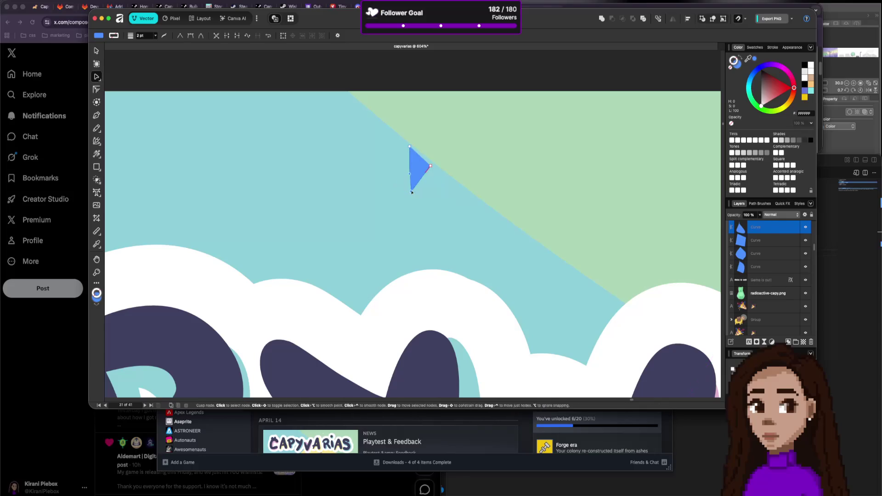
{"action": "mouse_move", "coordinate": [410, 147]}
{"action": "left_mouse_down"}
{"action": "mouse_move", "coordinate": [399, 157]}
{"action": "mouse_move", "coordinate": [443, 193]}
{"action": "left_mouse_up"}
{"action": "left_click", "coordinate": [433, 189]}
{"action": "key", "text": "Escape"}
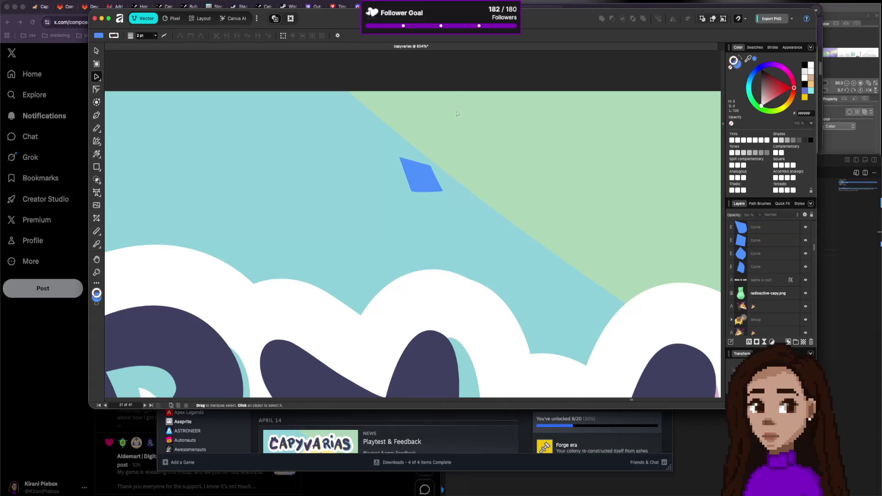
Try moving a corner of the left confetti piece, then undo the change.
{"action": "scroll", "coordinate": [435, 158], "scroll_direction": "down", "scroll_amount": 5}
{"action": "scroll", "coordinate": [232, 182], "scroll_direction": "up", "scroll_amount": 3}
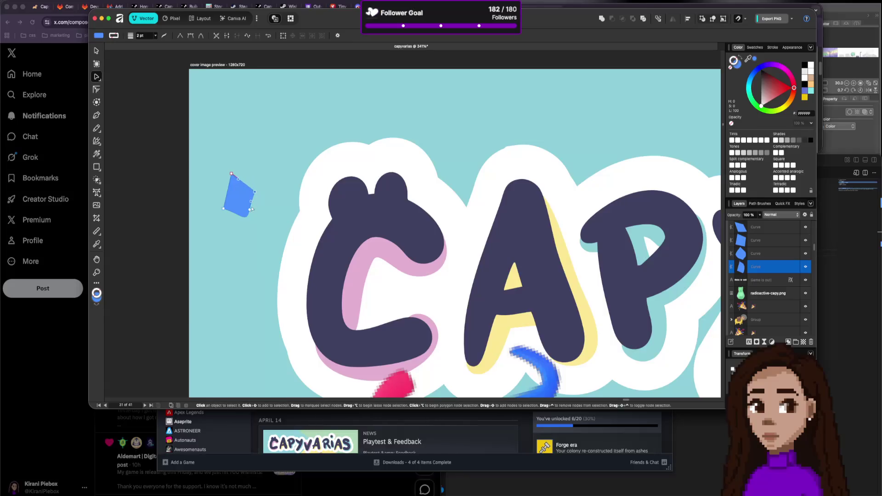
{"action": "left_click", "coordinate": [249, 212]}
{"action": "left_click_drag", "start_coordinate": [250, 212], "coordinate": [225, 213]}
{"action": "key", "text": "ctrl+z"}
{"action": "left_click", "coordinate": [159, 253]}
{"action": "scroll", "coordinate": [366, 188], "scroll_direction": "down", "scroll_amount": 5}
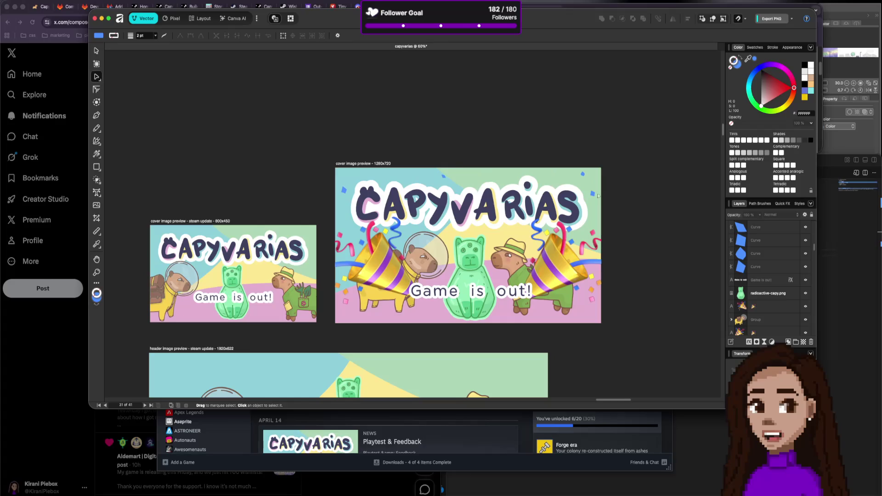
Copy the small and curved blue confetti pieces to new spots near the top.
{"action": "key", "text": "v"}
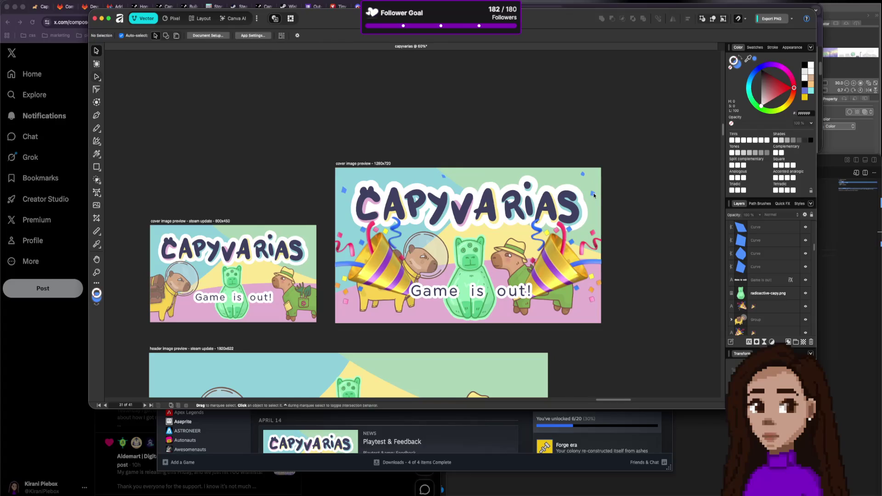
{"action": "left_click", "coordinate": [562, 180]}
{"action": "left_click_drag", "start_coordinate": [563, 183], "coordinate": [561, 176]}
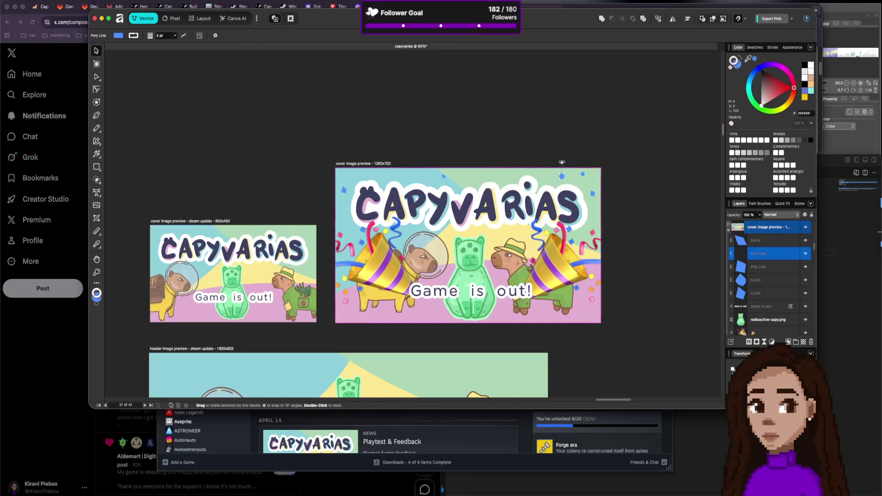
{"action": "left_click", "coordinate": [582, 175]}
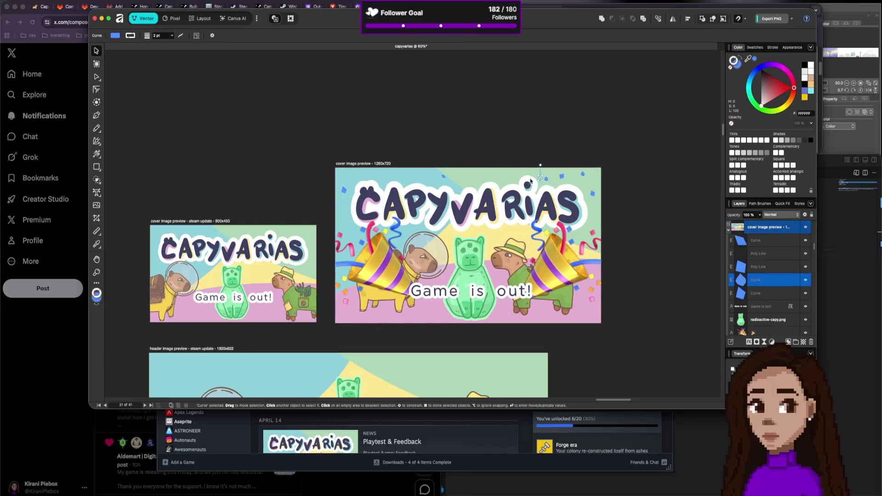
{"action": "left_click_drag", "start_coordinate": [531, 180], "coordinate": [490, 180]}
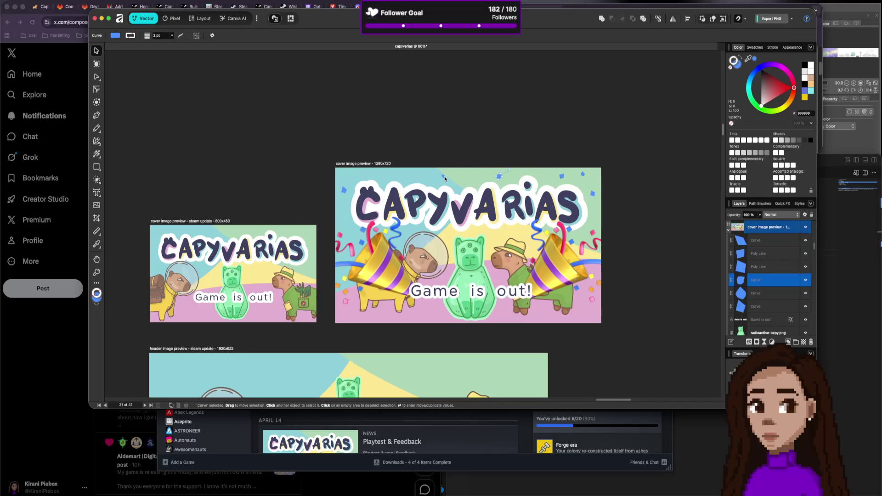
Duplicate confetti with Ctrl+J and place the copies along the cover's top edge.
{"action": "key", "text": "ctrl+j"}
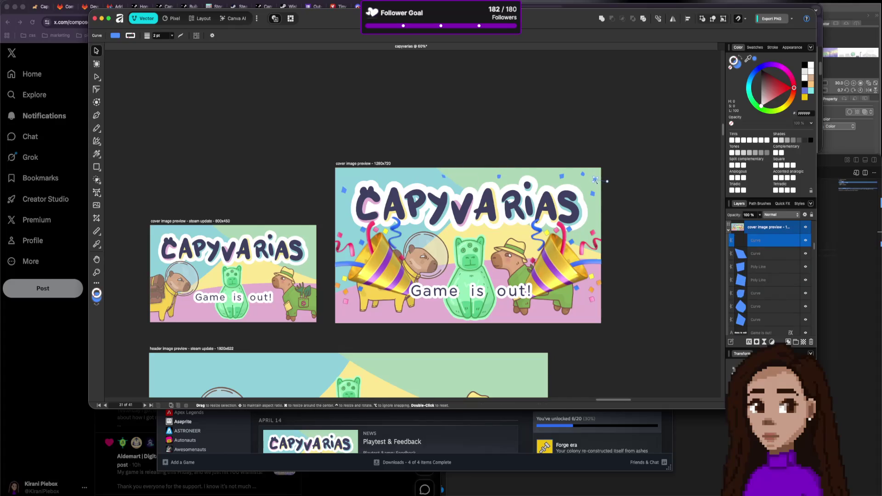
{"action": "mouse_move", "coordinate": [596, 181]}
{"action": "left_mouse_down"}
{"action": "mouse_move", "coordinate": [394, 177]}
{"action": "mouse_move", "coordinate": [405, 176]}
{"action": "left_mouse_up"}
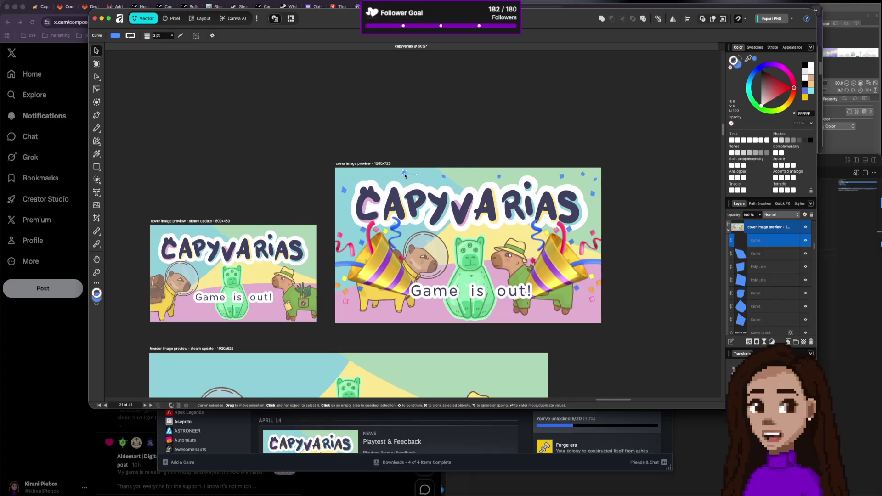
{"action": "key", "text": "ctrl+j"}
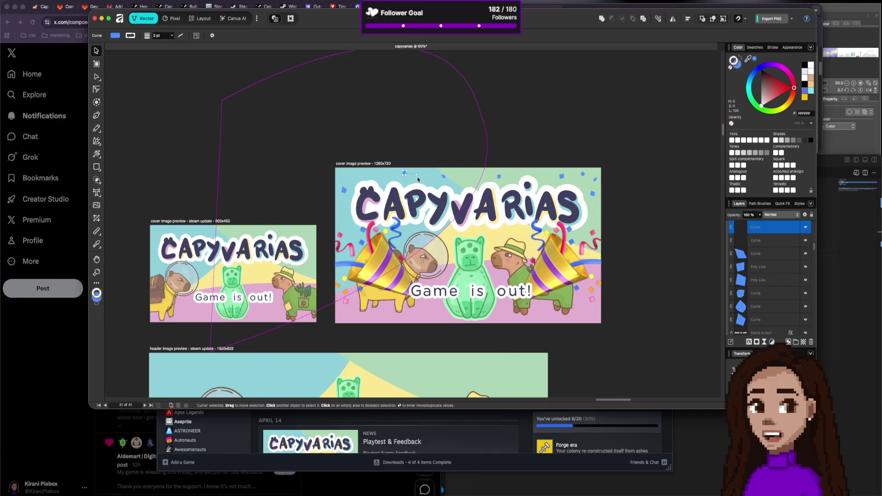
{"action": "left_click", "coordinate": [345, 191]}
{"action": "left_click_drag", "start_coordinate": [347, 181], "coordinate": [357, 175]}
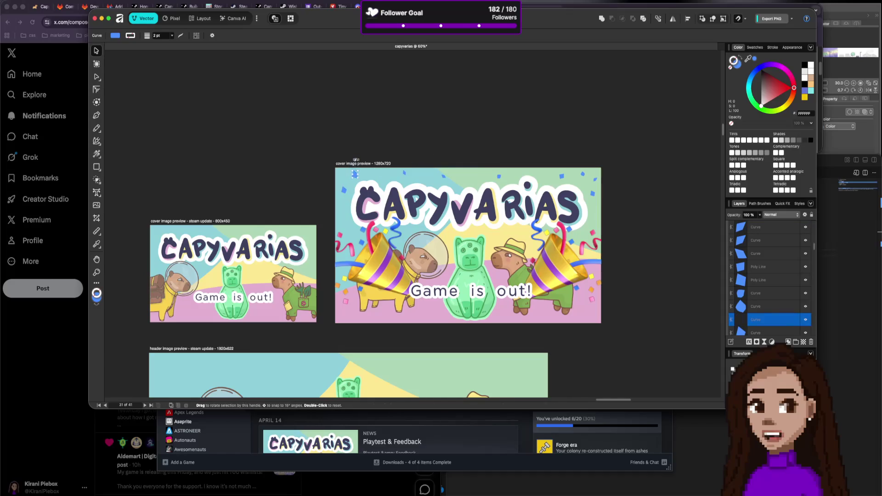
{"action": "left_click", "coordinate": [378, 159]}
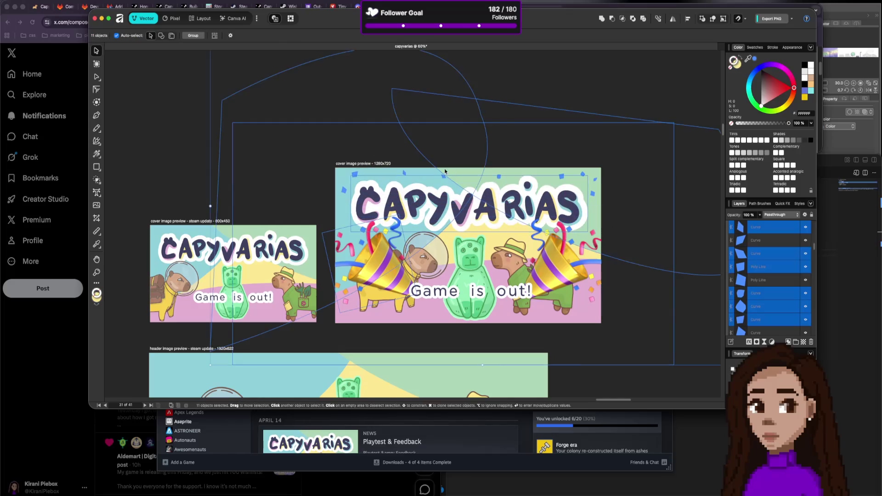
Copy the blue sparkle confetti toward the right side and duplicate the top-right corner piece.
{"action": "left_click", "coordinate": [362, 174]}
{"action": "left_click", "coordinate": [428, 232]}
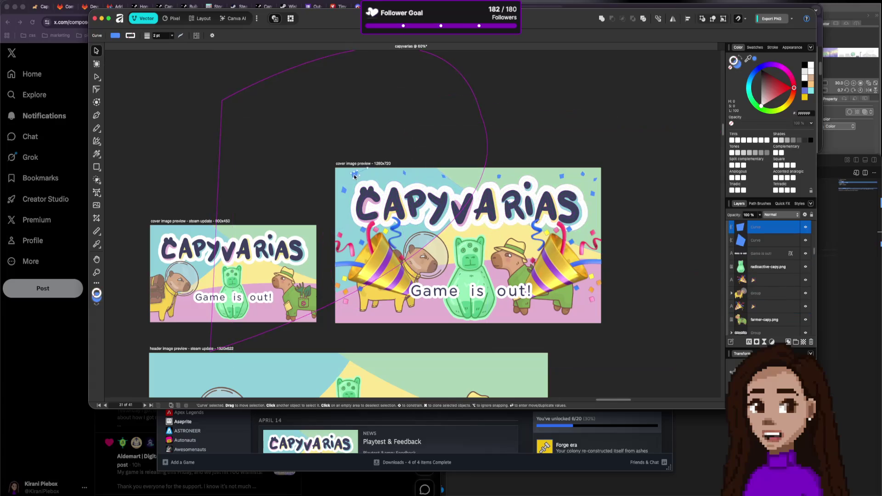
{"action": "left_click_drag", "start_coordinate": [584, 210], "coordinate": [597, 215]}
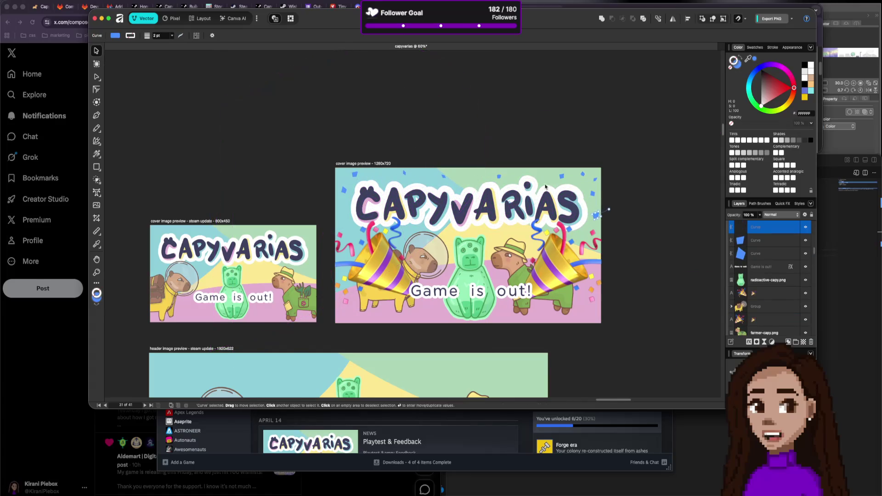
{"action": "left_click", "coordinate": [582, 174]}
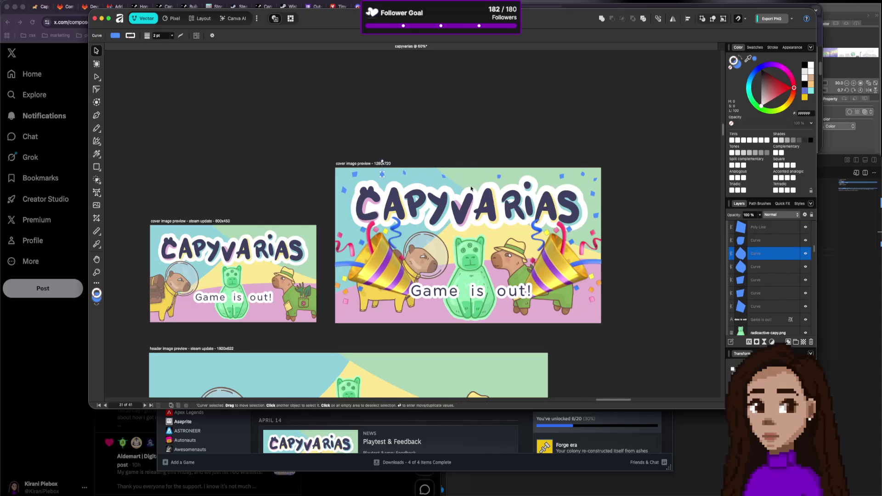
{"action": "left_click", "coordinate": [595, 180]}
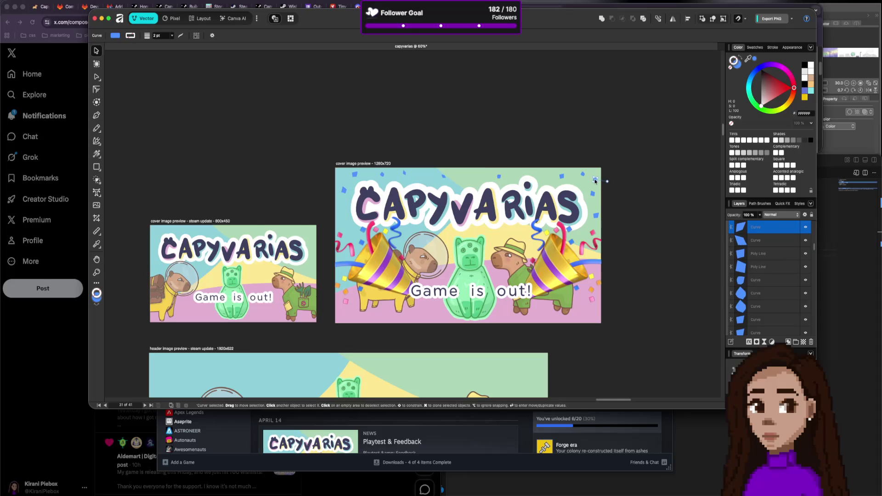
{"action": "key", "text": "super+j"}
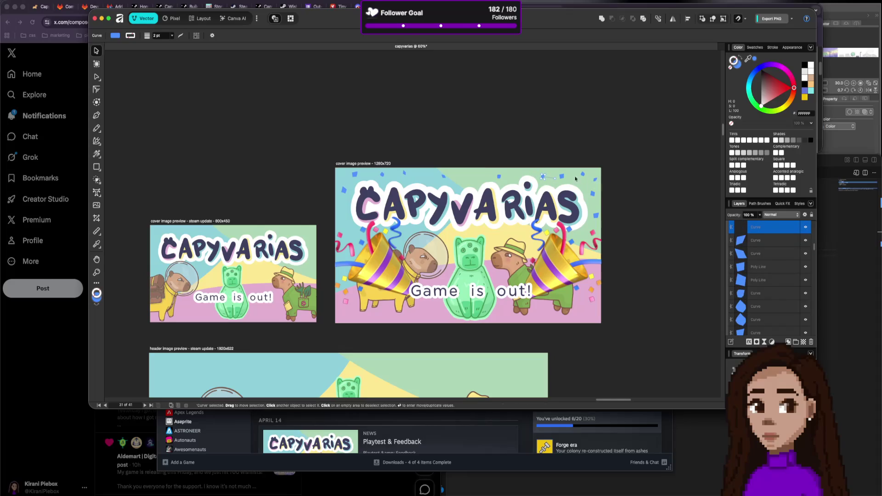
{"action": "left_click_drag", "start_coordinate": [545, 179], "coordinate": [544, 179]}
Duplicate a confetti piece, place the copy near the cover's top centre, and nudge the green background shape.
{"action": "key", "text": "super+j"}
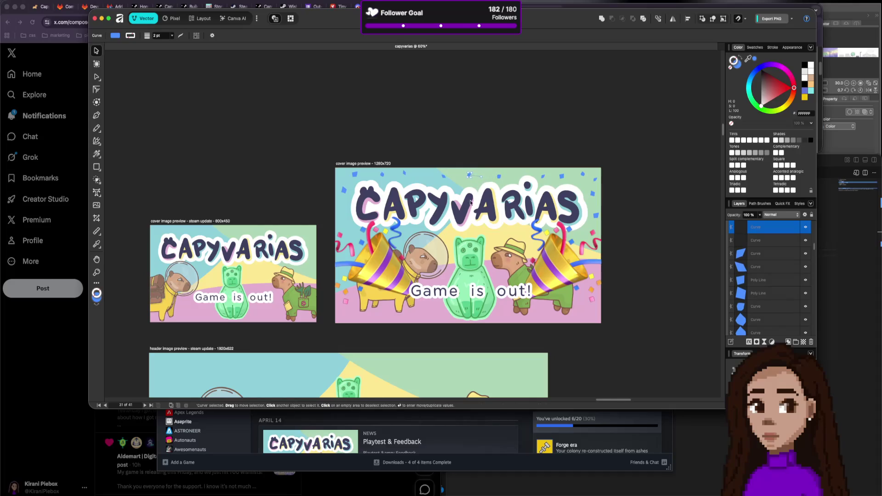
{"action": "left_click", "coordinate": [476, 158]}
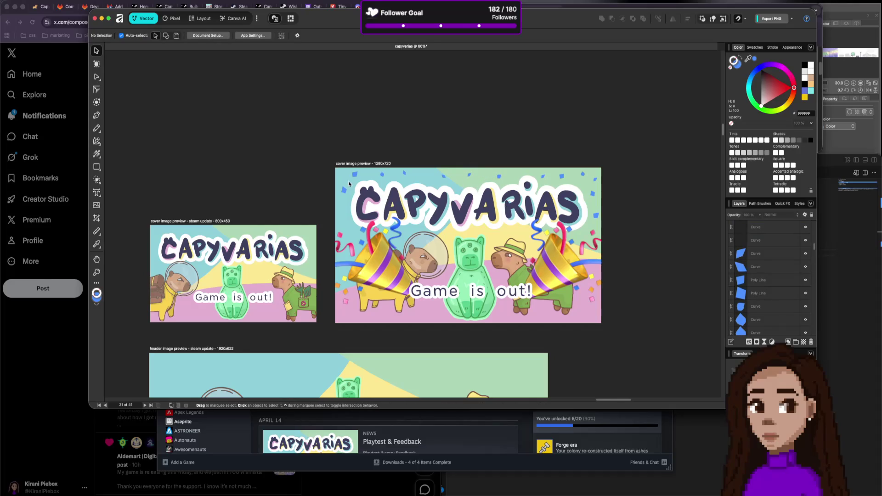
{"action": "left_click_drag", "start_coordinate": [380, 174], "coordinate": [409, 172]}
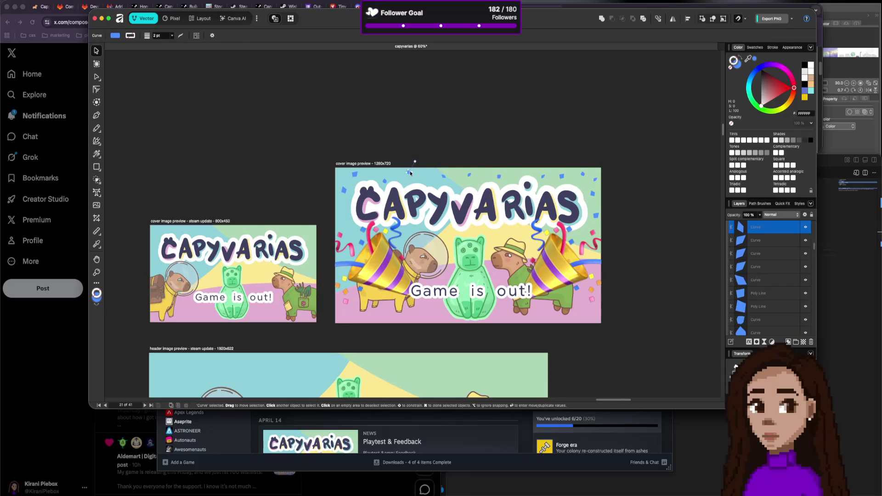
{"action": "left_click", "coordinate": [444, 179]}
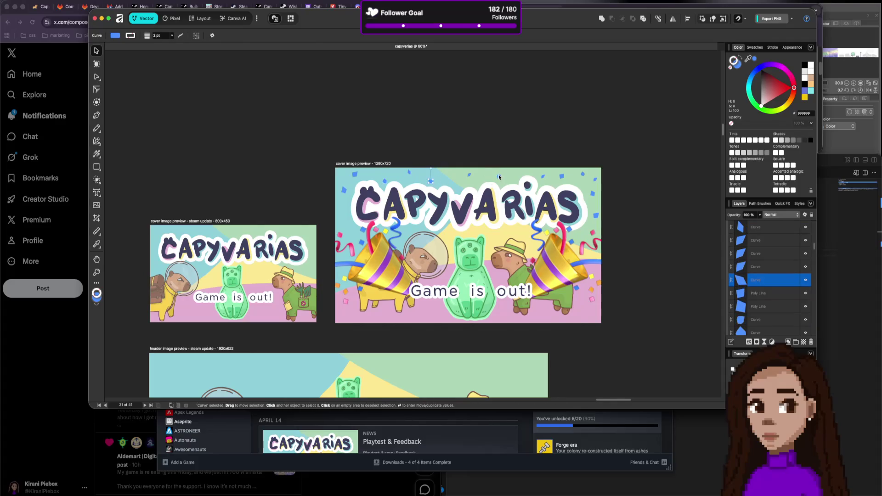
{"action": "left_click", "coordinate": [569, 187]}
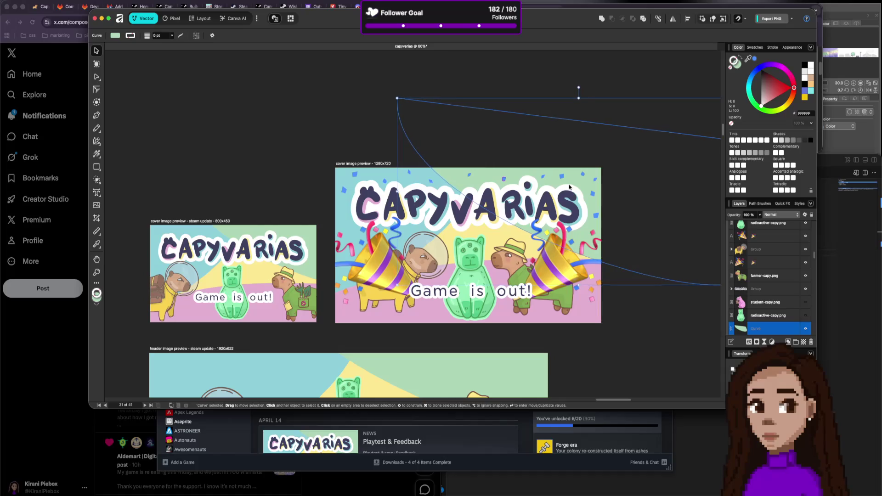
{"action": "left_click_drag", "start_coordinate": [564, 179], "coordinate": [568, 182]}
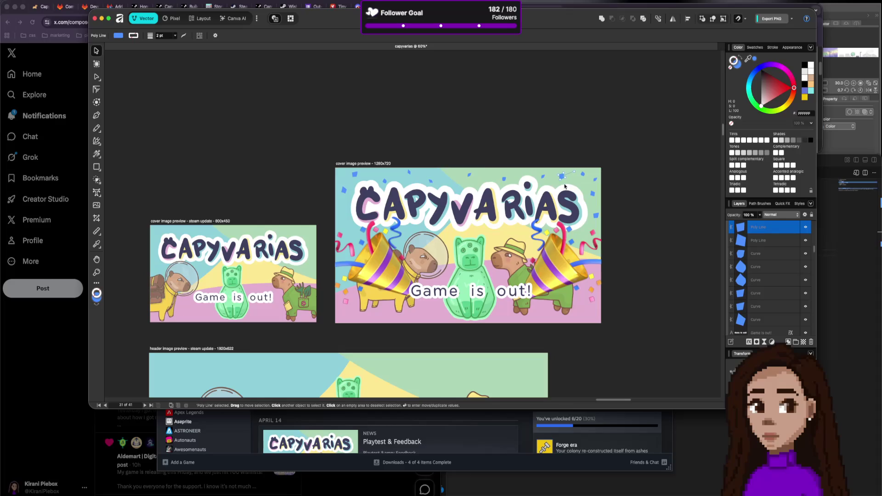
Copy a small confetti piece to a new spot along the cover's top edge.
{"action": "left_click", "coordinate": [561, 177]}
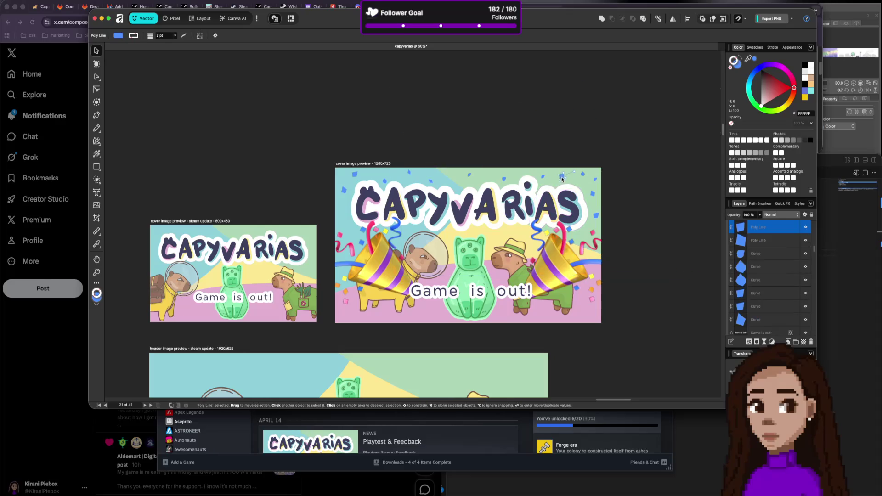
{"action": "left_click", "coordinate": [619, 189]}
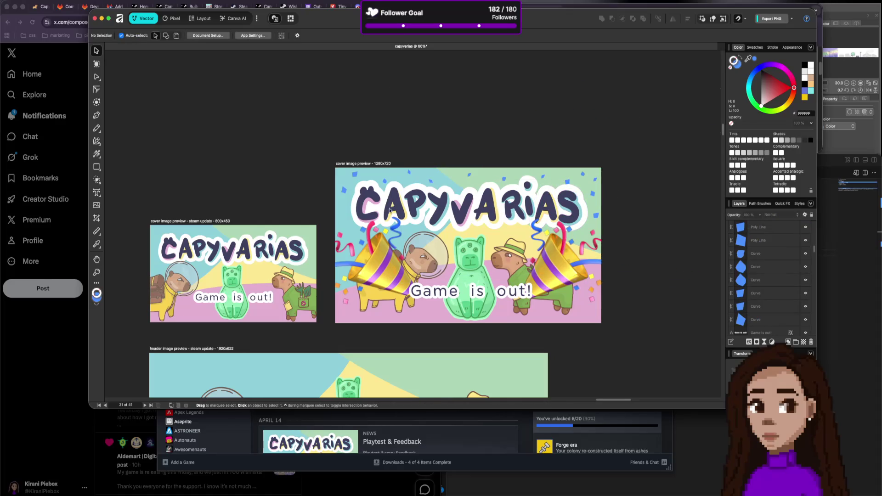
{"action": "left_click", "coordinate": [469, 175]}
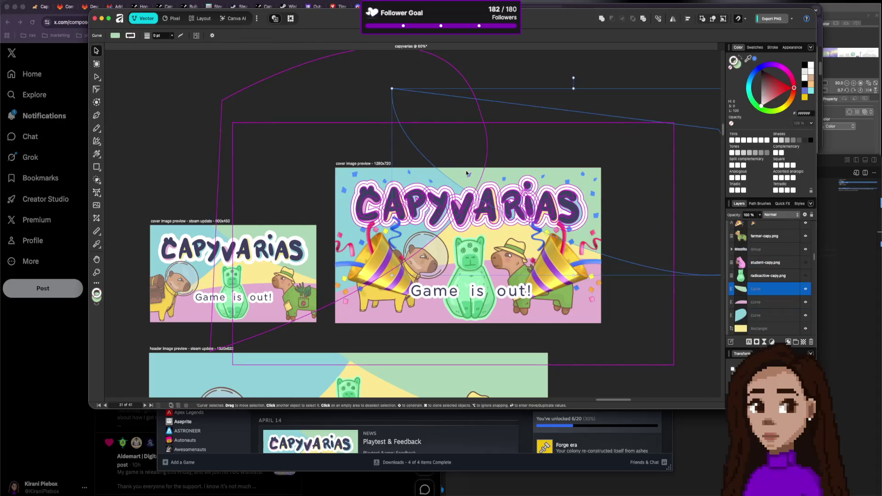
{"action": "left_click_drag", "start_coordinate": [470, 175], "coordinate": [345, 219]}
{"action": "left_click", "coordinate": [661, 207]}
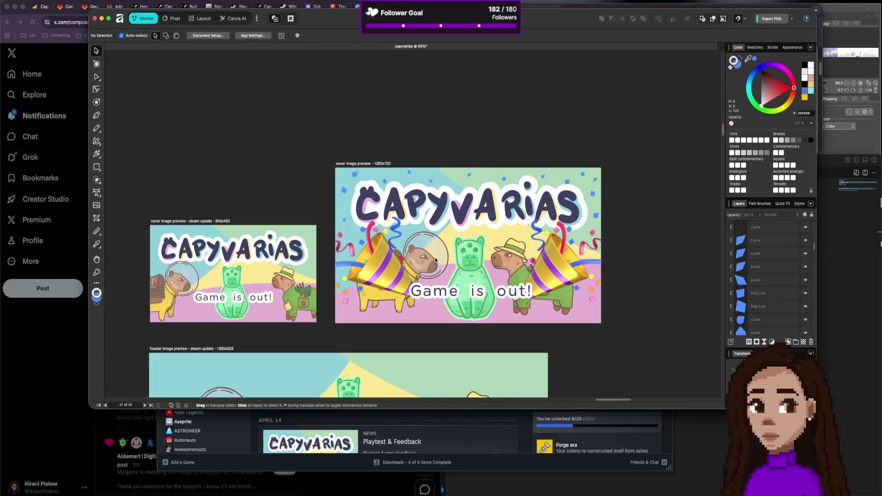
Scatter three more copies of the small blue confetti across the cover.
{"action": "left_click", "coordinate": [344, 192]}
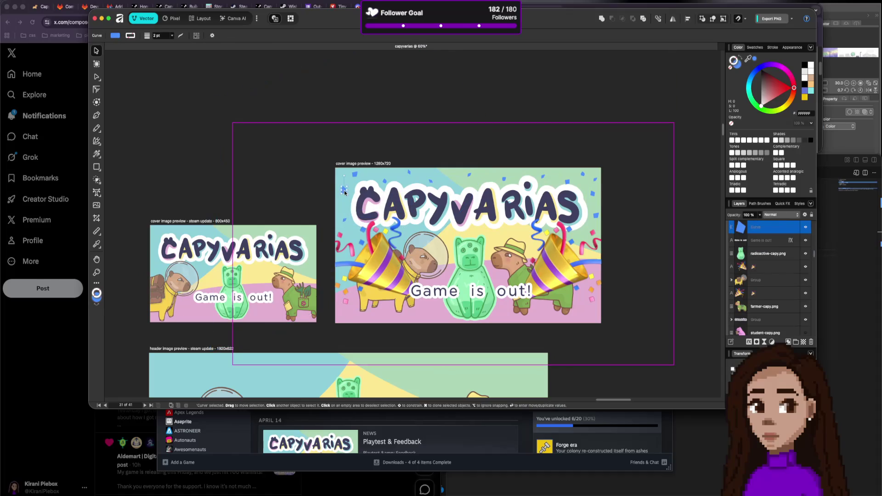
{"action": "mouse_move", "coordinate": [344, 192]}
{"action": "left_mouse_down"}
{"action": "mouse_move", "coordinate": [496, 260]}
{"action": "mouse_move", "coordinate": [496, 237]}
{"action": "left_mouse_up"}
{"action": "left_click_drag", "start_coordinate": [503, 190], "coordinate": [504, 182]}
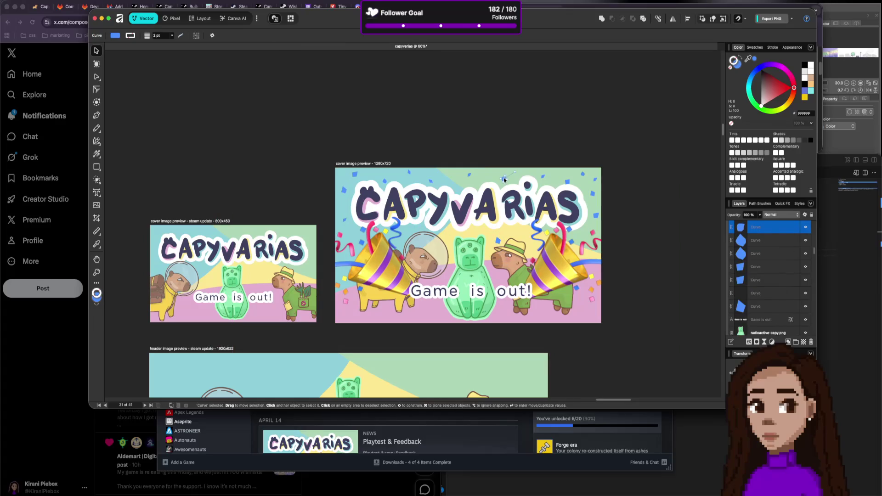
{"action": "left_click_drag", "start_coordinate": [425, 317], "coordinate": [422, 317]}
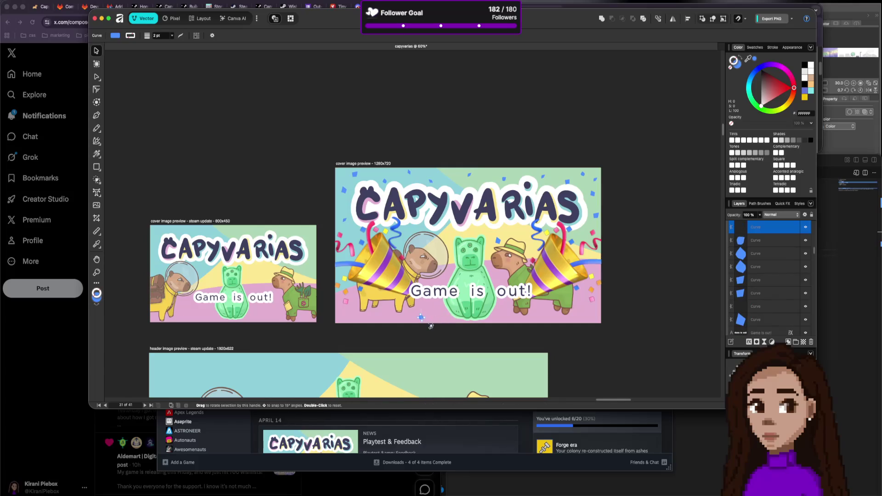
{"action": "left_click", "coordinate": [498, 239]}
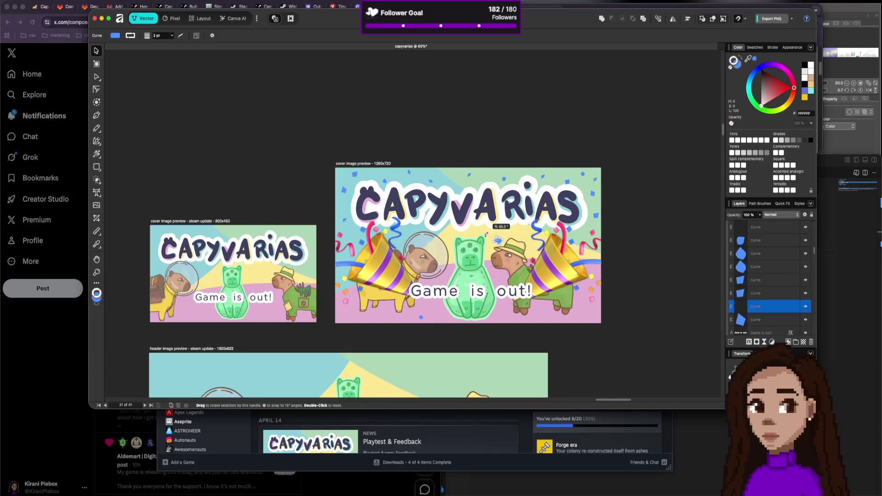
{"action": "left_click", "coordinate": [467, 324]}
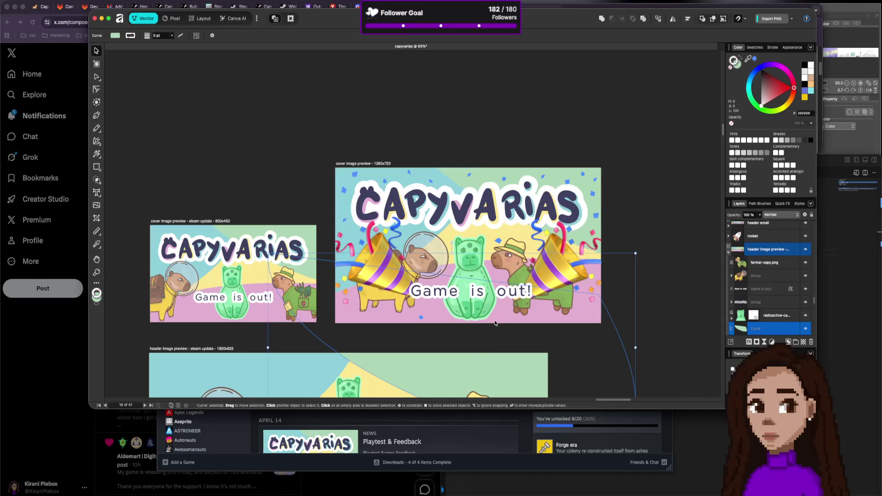
Duplicate a poly-line confetti piece and clone a small confetti curve to the cover's lower left.
{"action": "left_click", "coordinate": [596, 213]}
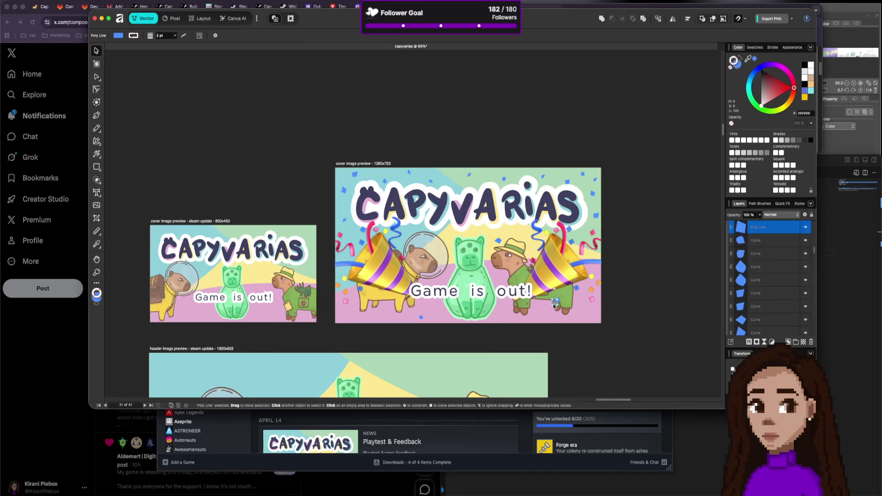
{"action": "key", "text": "super+j"}
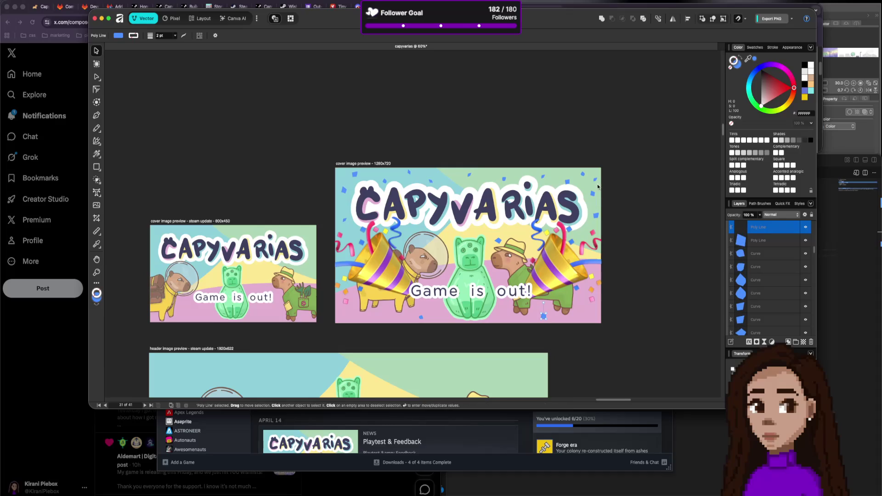
{"action": "left_click", "coordinate": [595, 181]}
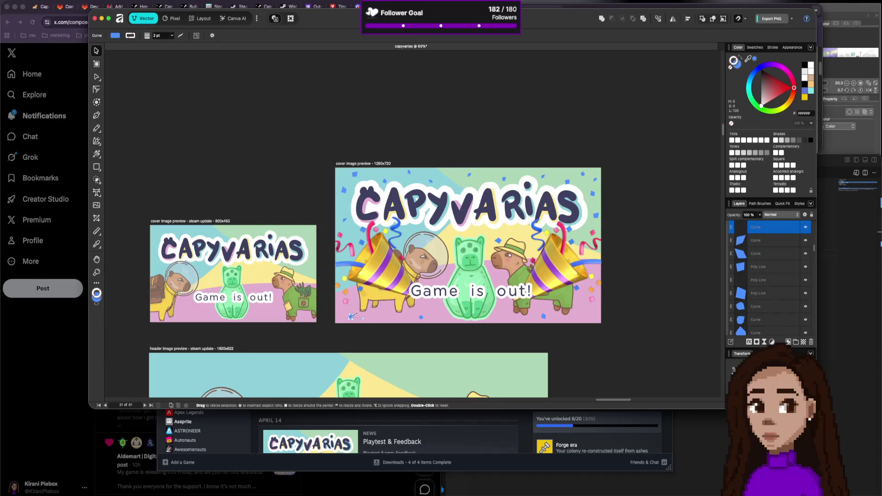
{"action": "mouse_move", "coordinate": [357, 305]}
{"action": "left_mouse_down"}
{"action": "mouse_move", "coordinate": [349, 319]}
{"action": "mouse_move", "coordinate": [380, 314]}
{"action": "left_mouse_up"}
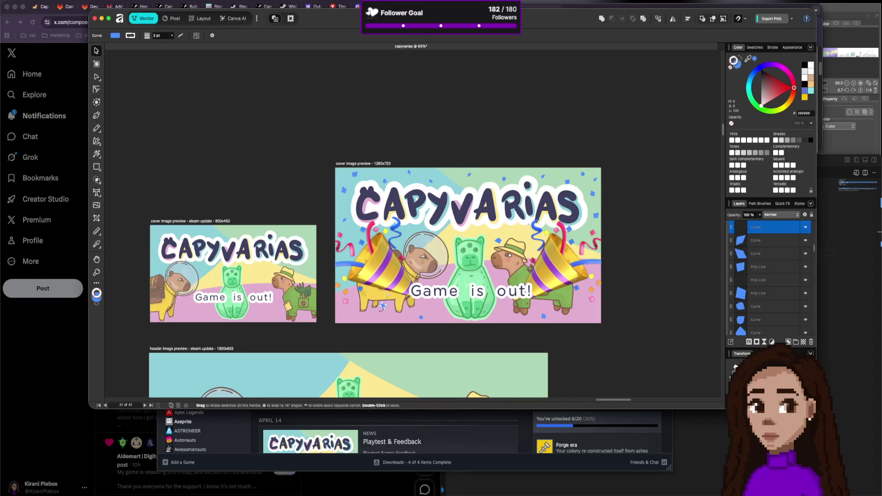
{"action": "left_click", "coordinate": [394, 339]}
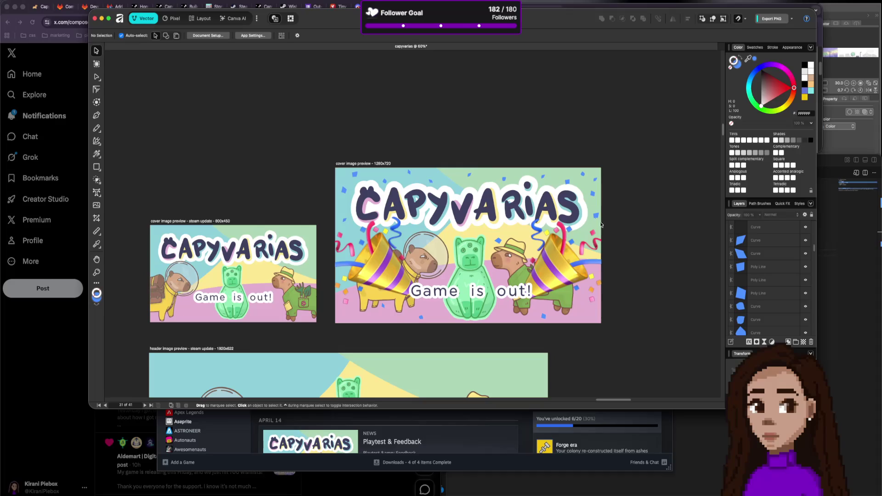
Pick out confetti curves in the Layers panel, ending on the second curve.
{"action": "left_click", "coordinate": [774, 231]}
{"action": "left_click", "coordinate": [774, 254]}
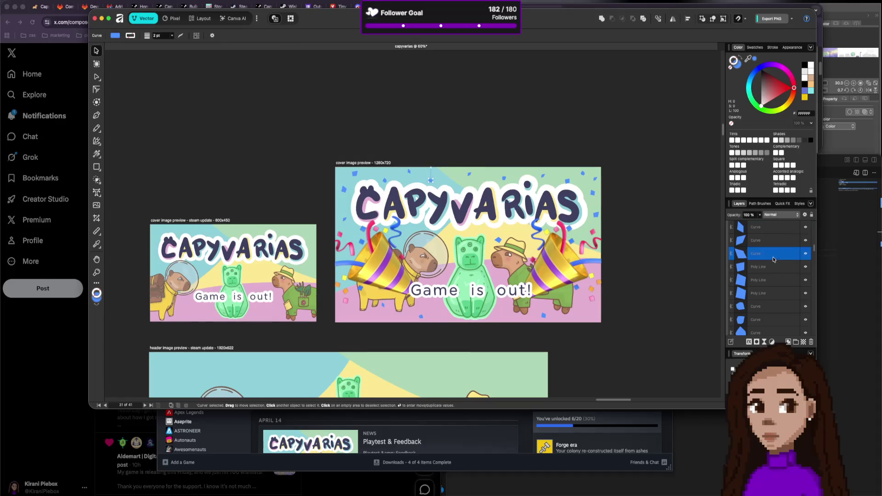
{"action": "scroll", "coordinate": [774, 262], "scroll_direction": "down", "scroll_amount": 1}
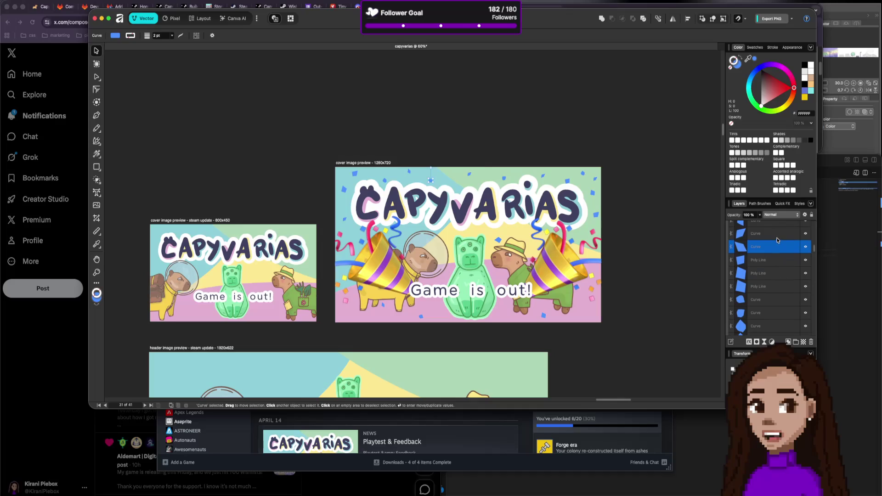
{"action": "scroll", "coordinate": [775, 261], "scroll_direction": "up", "scroll_amount": 1}
{"action": "left_click", "coordinate": [779, 240]}
{"action": "key", "text": "Escape"}
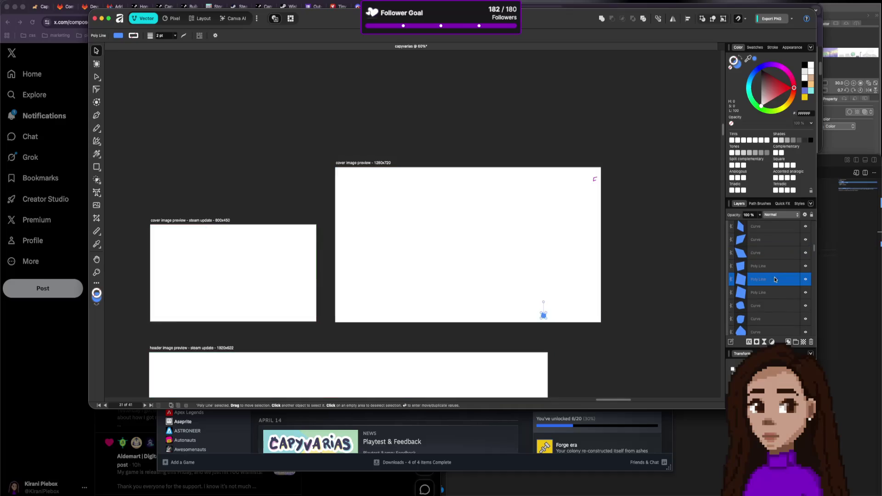
{"action": "left_click", "coordinate": [772, 245]}
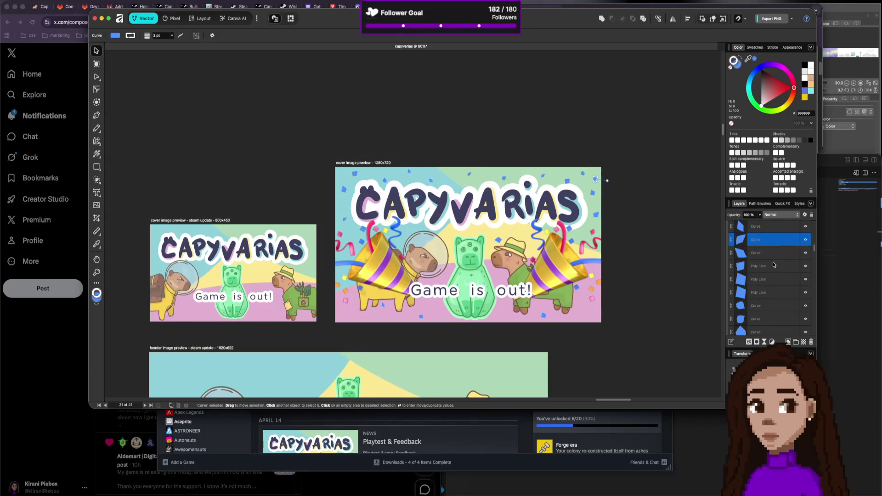
Add seven blue confetti curve layers to the selection in the Layers panel.
{"action": "left_click", "coordinate": [775, 266], "text": "super"}
{"action": "left_click", "coordinate": [773, 293], "text": "super"}
{"action": "left_click", "coordinate": [771, 319], "text": "super"}
{"action": "scroll", "coordinate": [773, 291], "scroll_direction": "down", "scroll_amount": 2}
{"action": "left_click", "coordinate": [774, 306], "text": "super"}
{"action": "scroll", "coordinate": [774, 301], "scroll_direction": "down", "scroll_amount": 2}
{"action": "left_click", "coordinate": [773, 291], "text": "super"}
{"action": "left_click", "coordinate": [768, 268], "text": "super"}
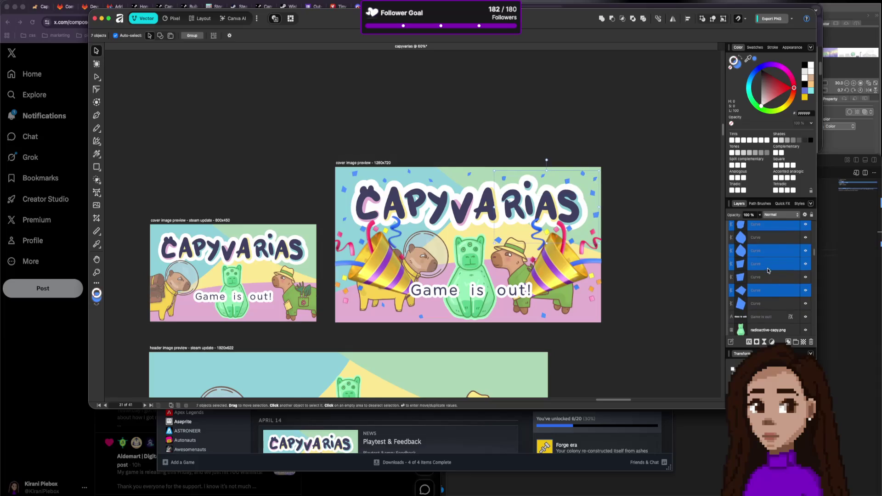
Fill the selected confetti with pink sampled from the cover artwork, then deselect.
{"action": "left_click", "coordinate": [747, 58]}
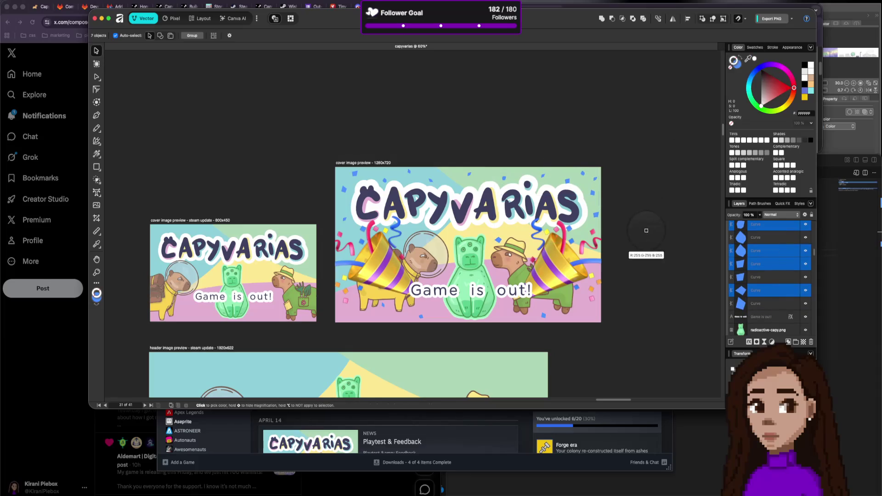
{"action": "left_click", "coordinate": [594, 297]}
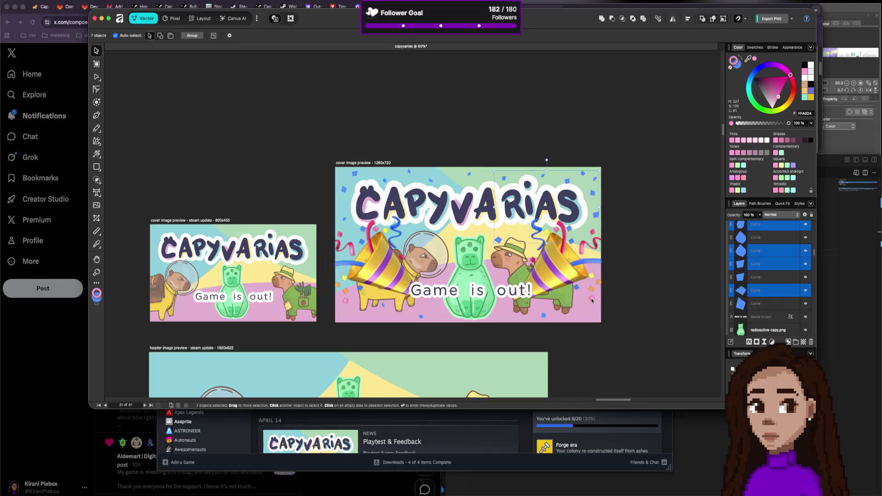
{"action": "left_click", "coordinate": [731, 68]}
{"action": "left_click", "coordinate": [736, 64]}
{"action": "left_click", "coordinate": [748, 59]}
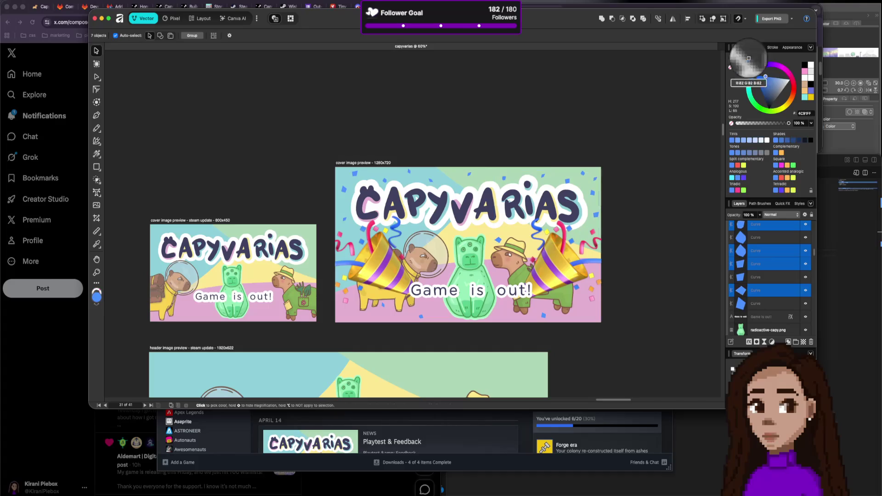
{"action": "left_click", "coordinate": [598, 296]}
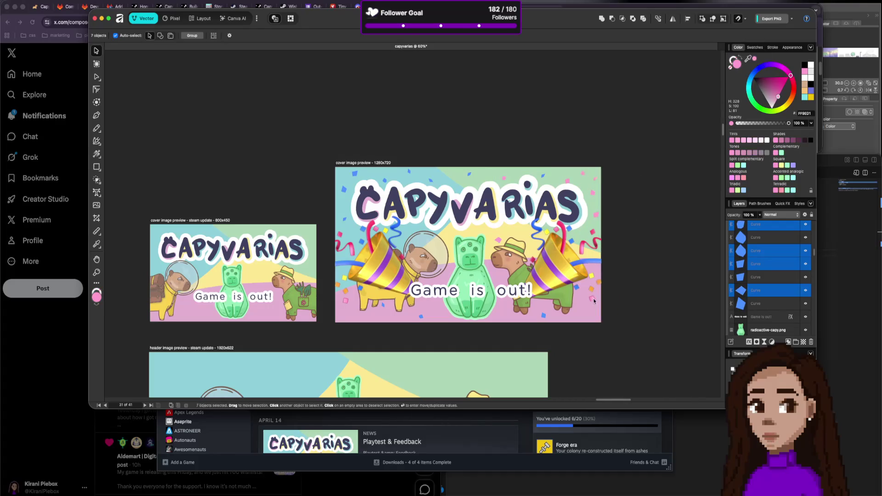
{"action": "left_click", "coordinate": [698, 297]}
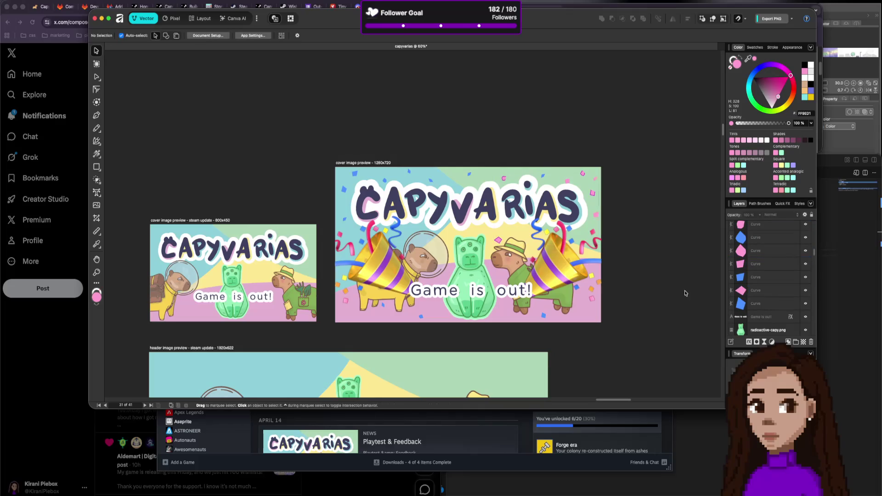
Select two pink and three blue confetti pieces, sample an artwork colour, then cancel and clear the selection.
{"action": "left_click_drag", "start_coordinate": [592, 194], "coordinate": [580, 169]}
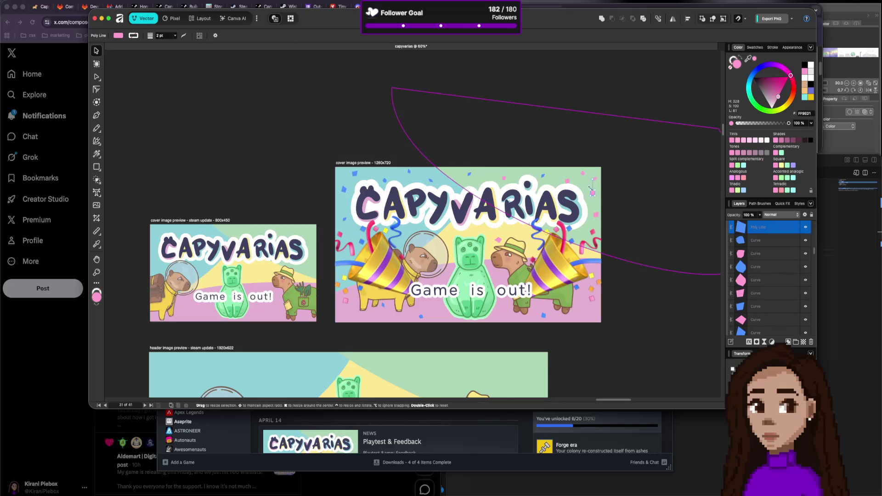
{"action": "left_click", "coordinate": [409, 171], "text": "shift"}
{"action": "left_click", "coordinate": [385, 181], "text": "shift"}
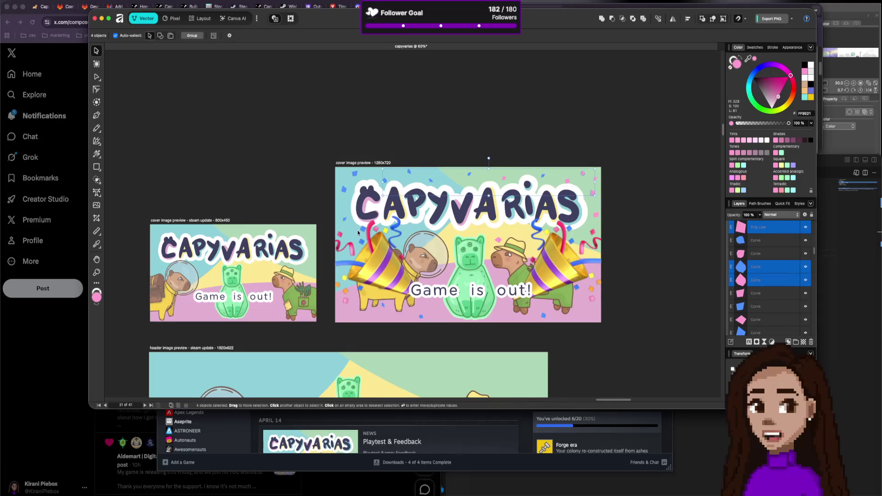
{"action": "left_click", "coordinate": [347, 217], "text": "shift"}
{"action": "left_click", "coordinate": [748, 59]}
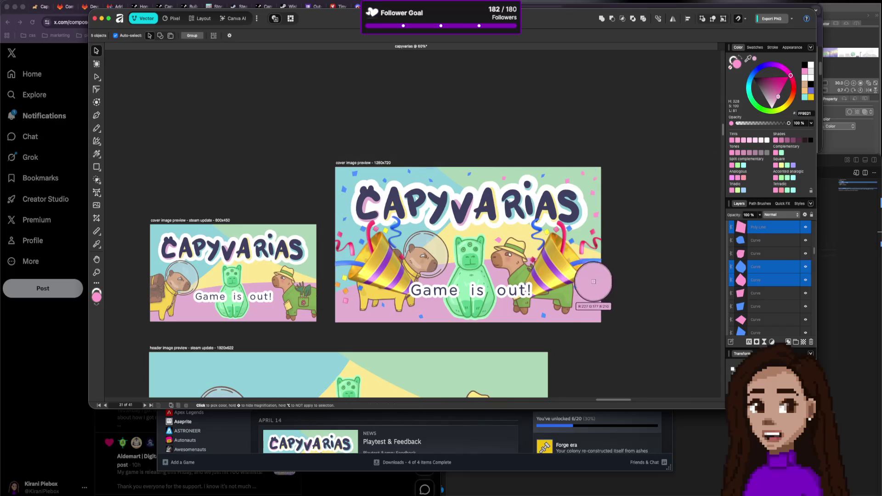
{"action": "left_click", "coordinate": [596, 193]}
{"action": "key", "text": "Escape"}
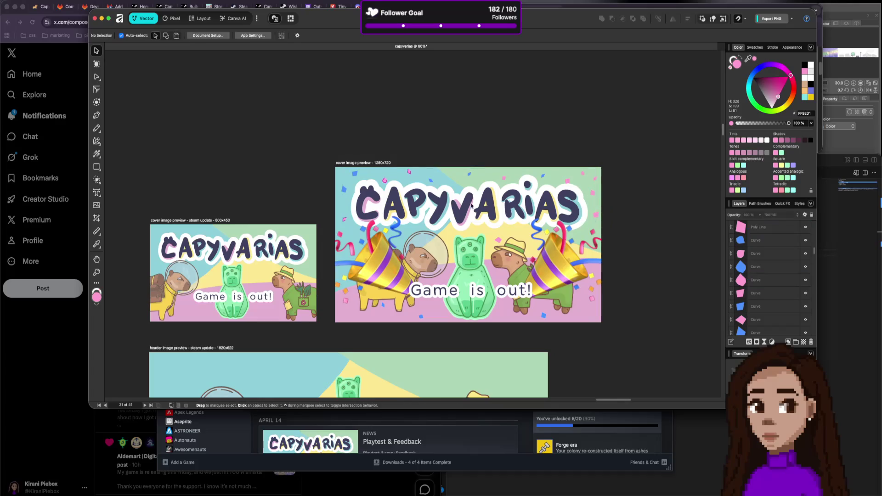
Select three confetti pieces and sample an orange from the artwork.
{"action": "left_click", "coordinate": [355, 173]}
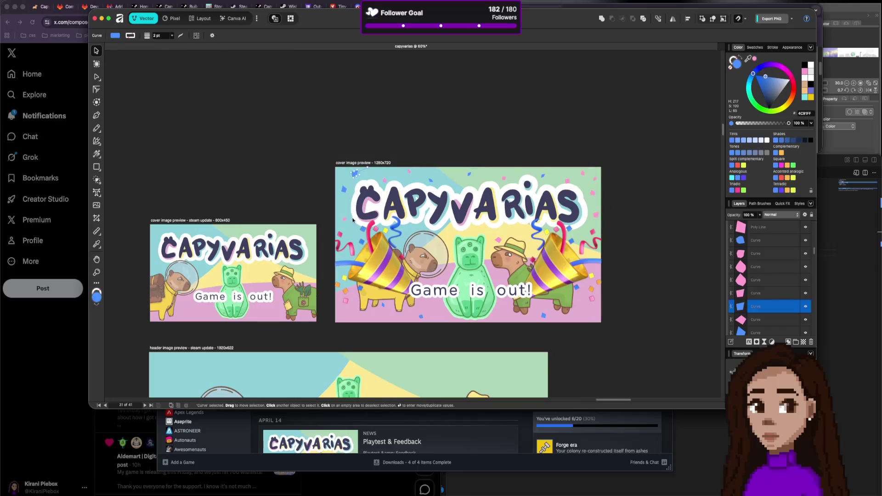
{"action": "left_click", "coordinate": [383, 306], "text": "shift"}
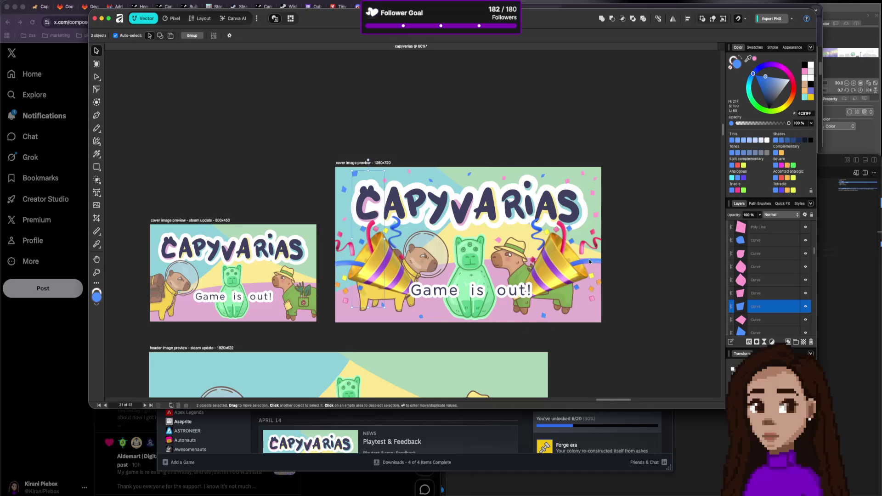
{"action": "left_click", "coordinate": [593, 195], "text": "shift"}
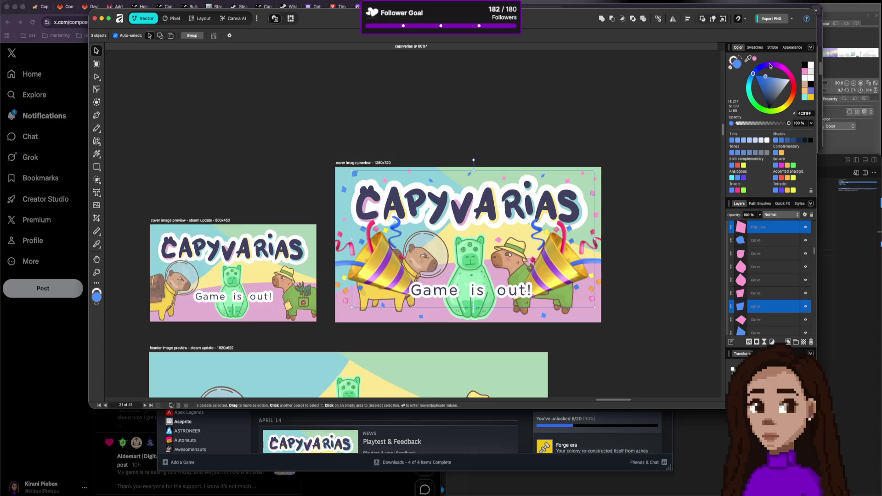
{"action": "left_click", "coordinate": [749, 58]}
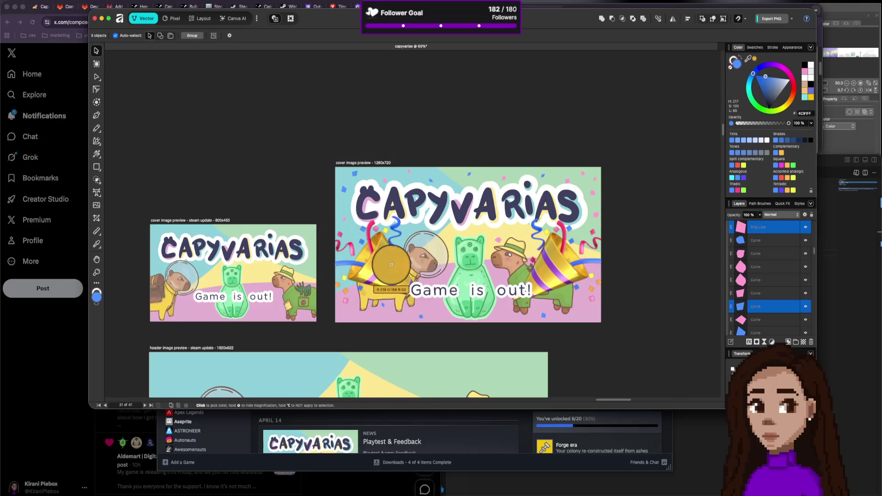
{"action": "left_click", "coordinate": [353, 292]}
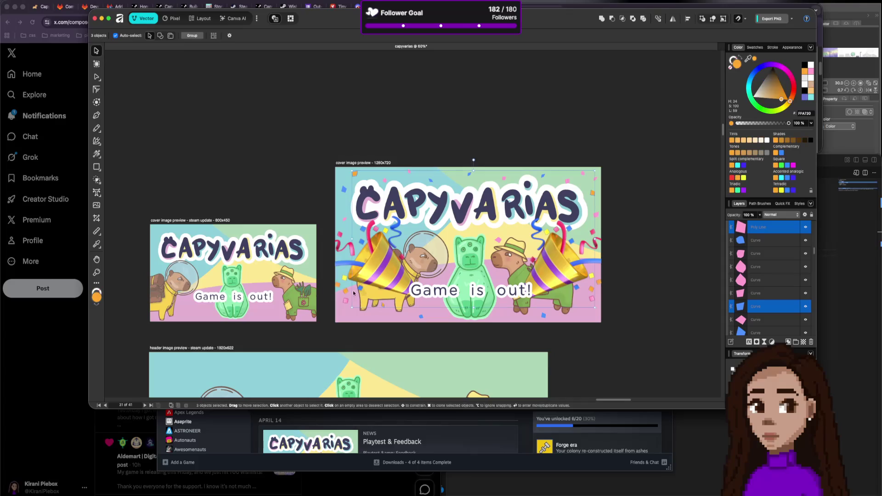
Fill a different set of three confetti pieces with yellow FFFB36 and deselect them.
{"action": "left_click", "coordinate": [605, 136]}
{"action": "left_click", "coordinate": [582, 173]}
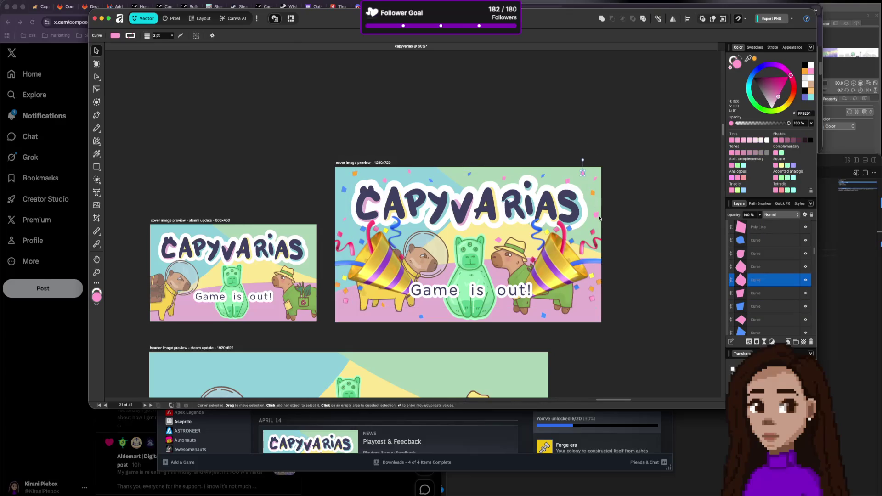
{"action": "left_click", "coordinate": [469, 175], "text": "shift"}
{"action": "left_click", "coordinate": [409, 172], "text": "shift"}
{"action": "left_click", "coordinate": [748, 59]}
{"action": "left_click", "coordinate": [386, 232]}
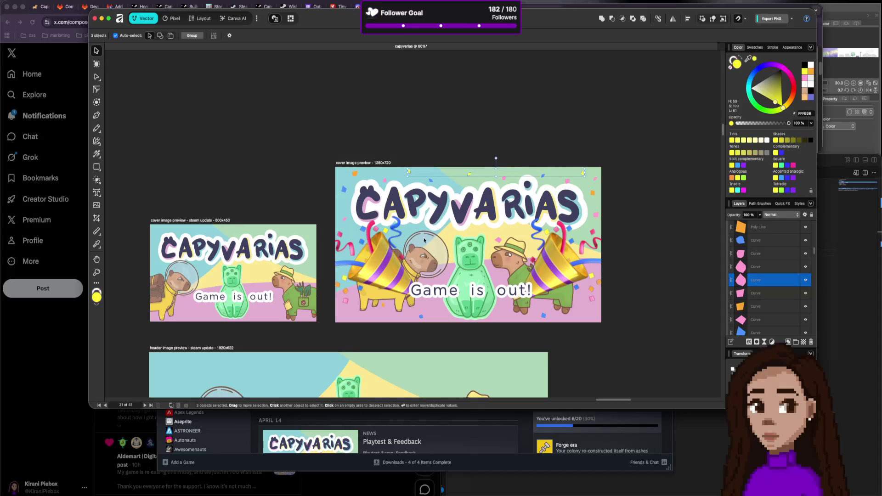
{"action": "left_click", "coordinate": [652, 172]}
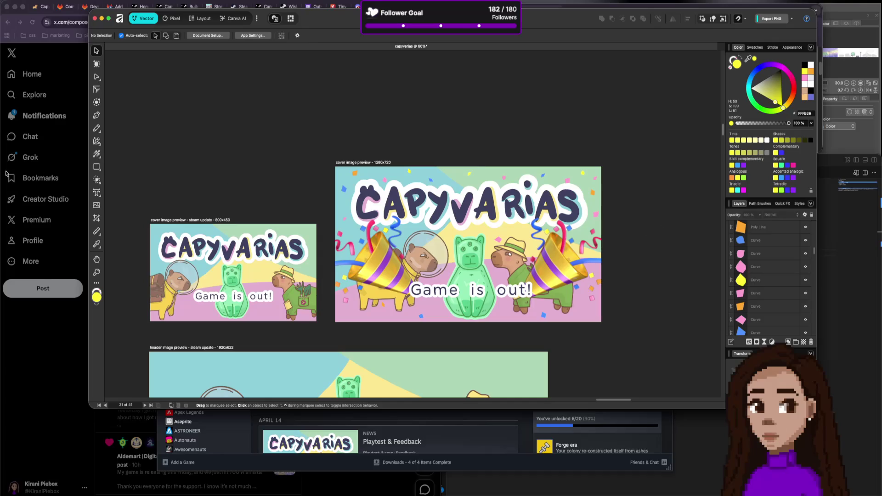
Export the 1280x720 cover artboard as PNG to capyvarias-mid.png, replacing the existing file.
{"action": "left_click", "coordinate": [359, 163]}
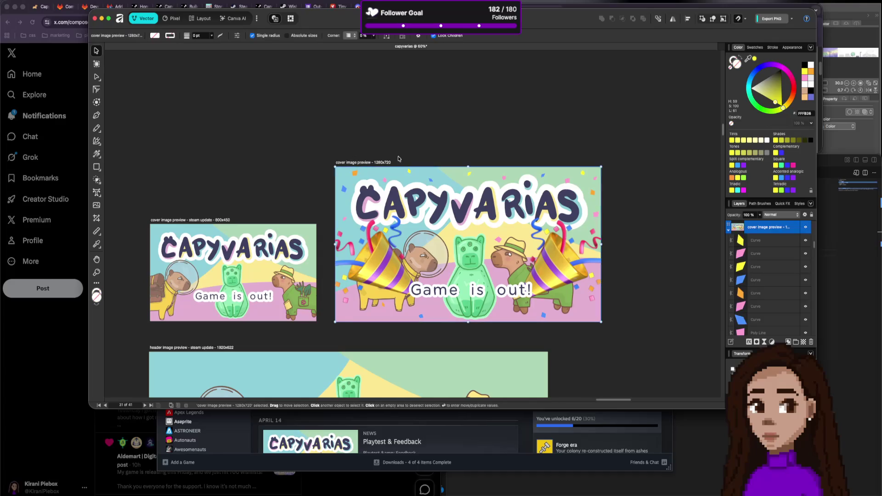
{"action": "key", "text": "super+alt+shift+s"}
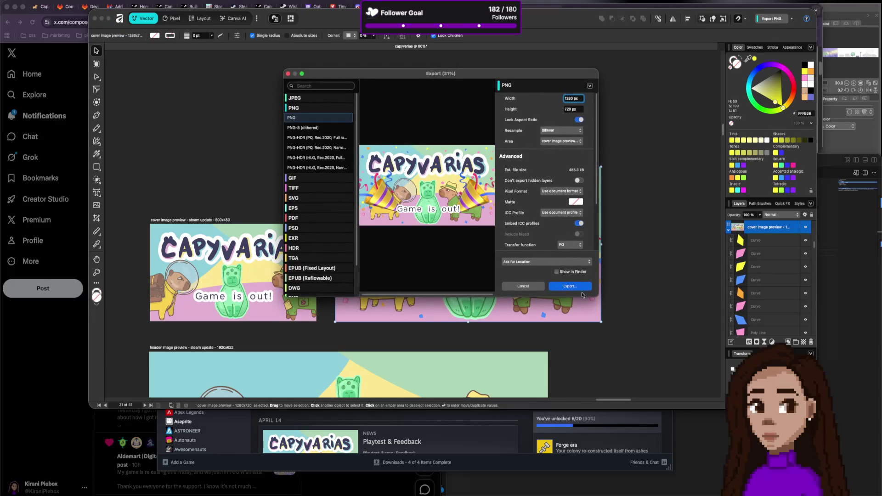
{"action": "left_click", "coordinate": [578, 287]}
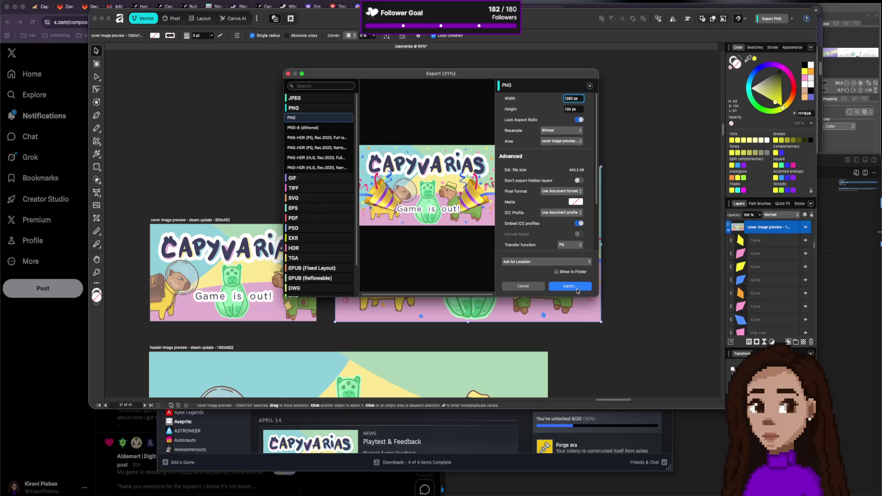
{"action": "key", "text": "Right"}
{"action": "type", "text": "-mid"}
{"action": "key", "text": "Return"}
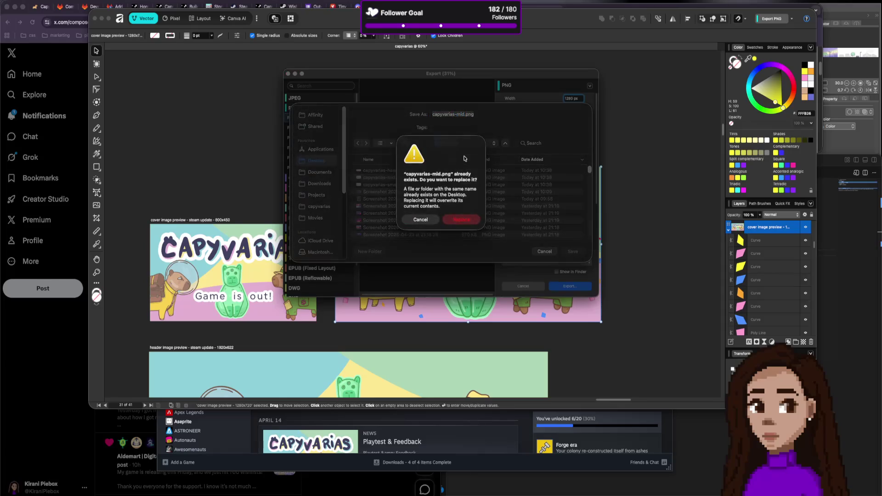
{"action": "left_click", "coordinate": [462, 219]}
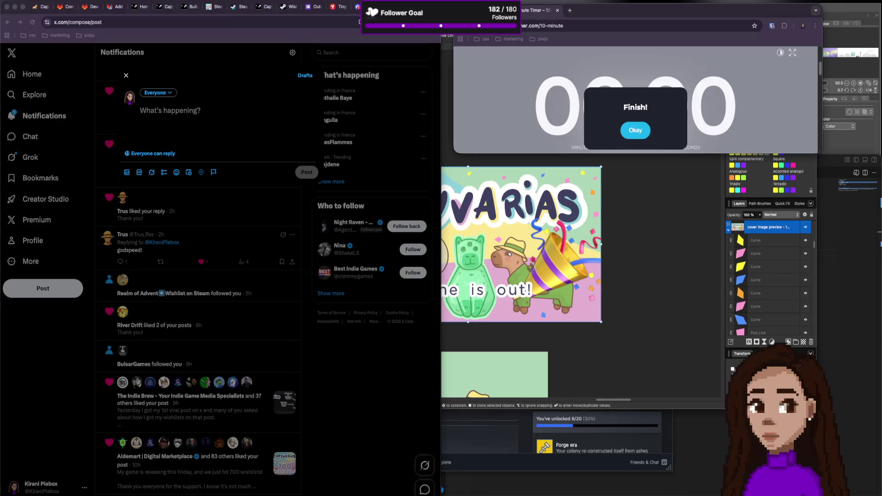
Attach the 'Game is out!' cover image and write 'Capyvarias is released!' in the post.
{"action": "left_click_drag", "start_coordinate": [183, 108], "coordinate": [259, 102]}
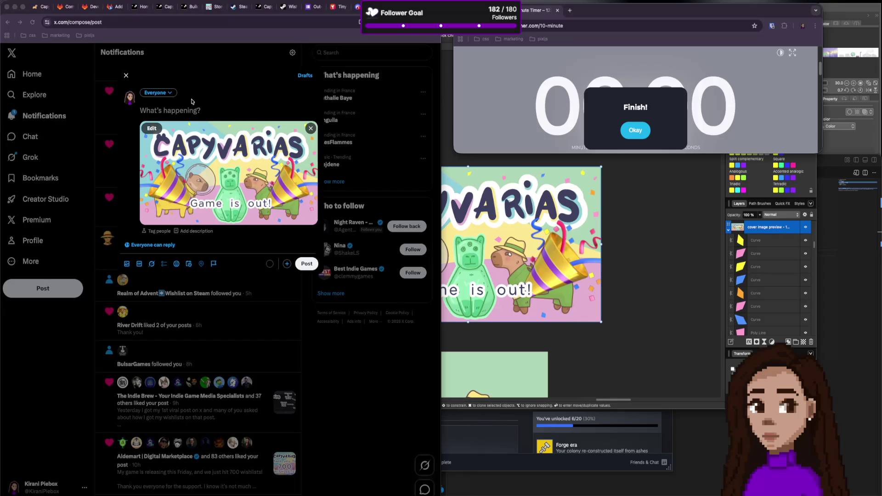
{"action": "left_click", "coordinate": [169, 112]}
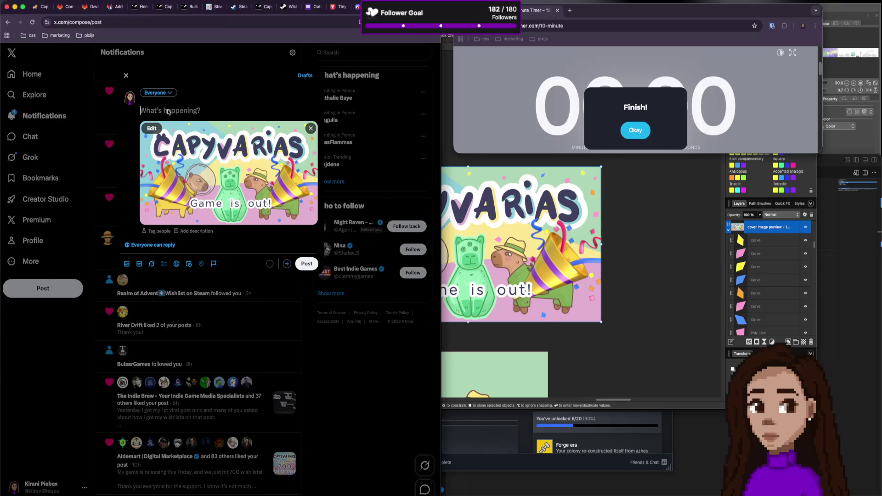
{"action": "type", "text": "Capy"}
{"action": "type", "text": "varias is "}
{"action": "type", "text": "released!"}
{"action": "key", "text": "Return"}
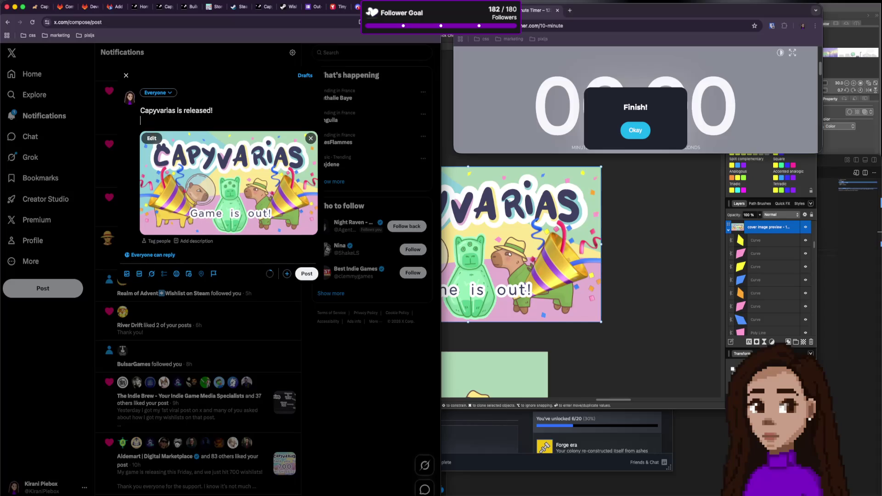
{"action": "key", "text": "BackSpace"}
{"action": "key", "text": "BackSpace"}
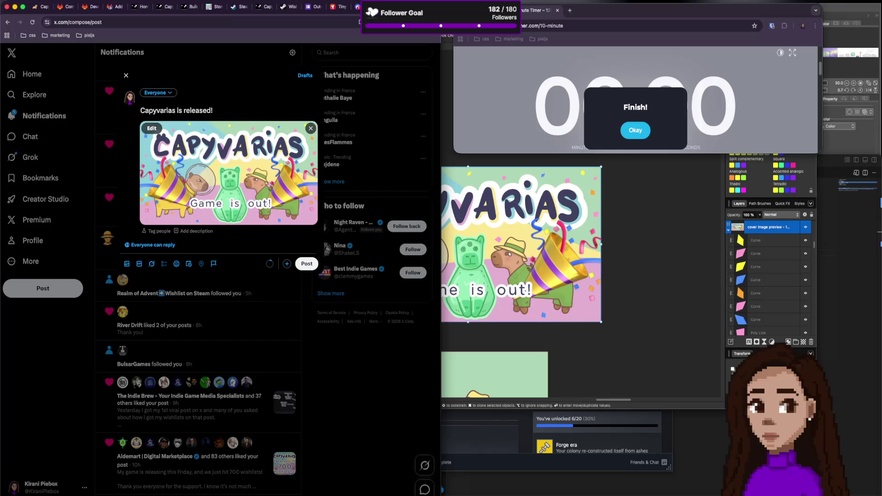
Rewrite the post to announce 'my very first game' Capyvarias after 8 months of development.
{"action": "left_click", "coordinate": [140, 110]}
{"action": "type", "text": "After 9"}
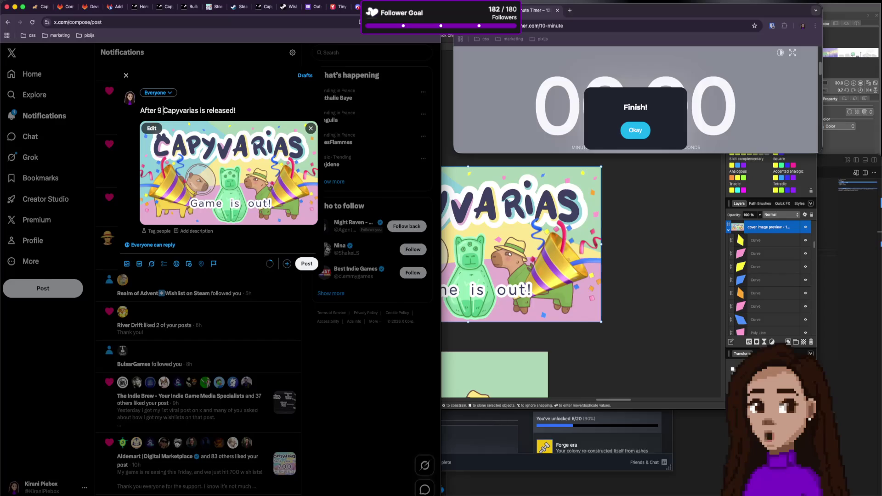
{"action": "key", "text": "BackSpace"}
{"action": "key", "text": "BackSpace"}
{"action": "type", "text": "8"}
{"action": "type", "text": "months"}
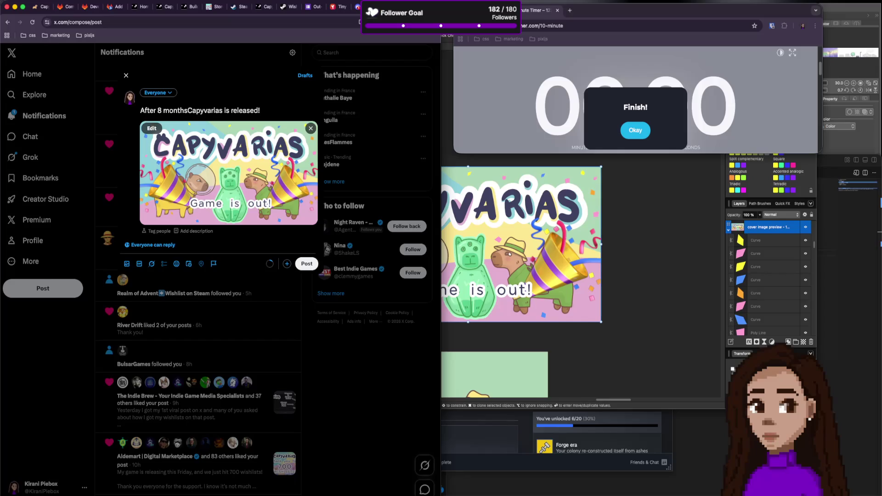
{"action": "type", "text": " of"}
{"action": "type", "text": " de"}
{"action": "key", "text": "BackSpace"}
{"action": "key", "text": "BackSpace"}
{"action": "key", "text": "BackSpace"}
{"action": "type", "text": "I'm really "}
{"action": "type", "text": "happy to "}
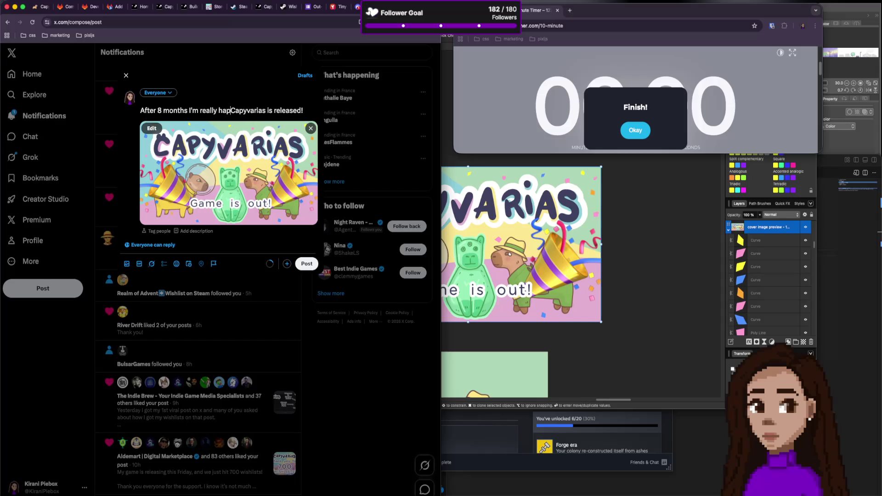
{"action": "type", "text": "announce"}
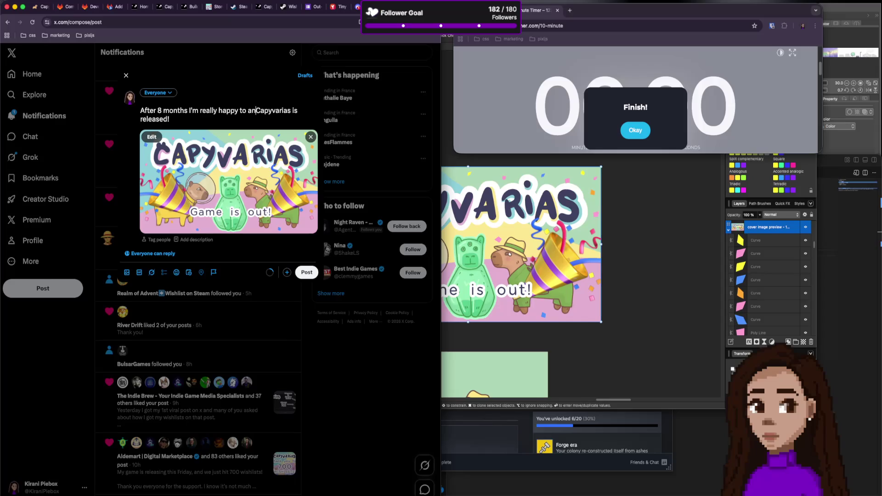
{"action": "type", "text": " the "}
{"action": "type", "text": "release of m"}
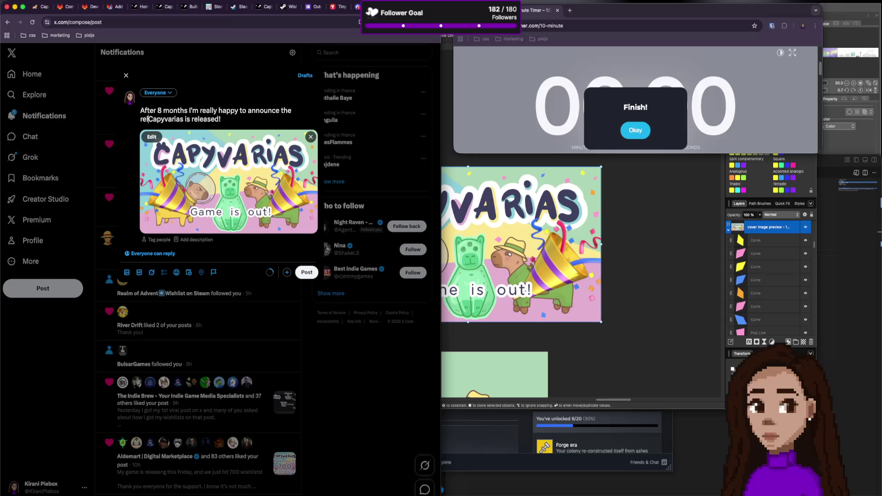
{"action": "type", "text": "y "}
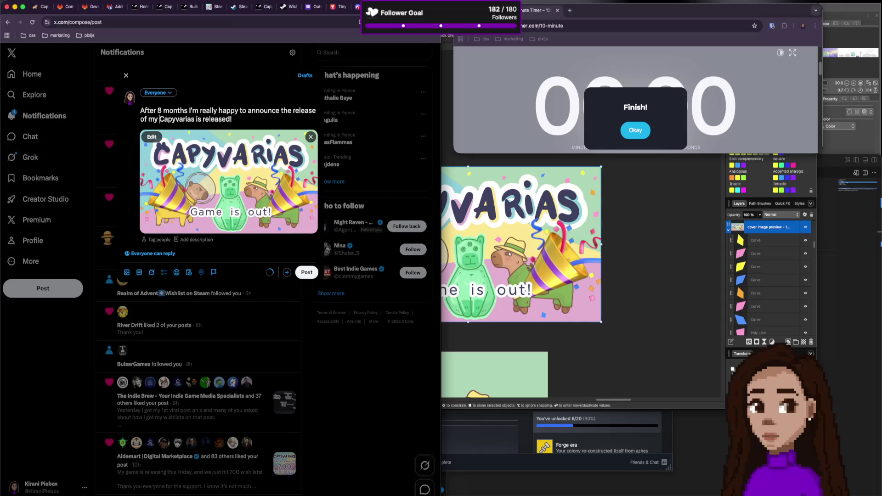
{"action": "type", "text": "very first g"}
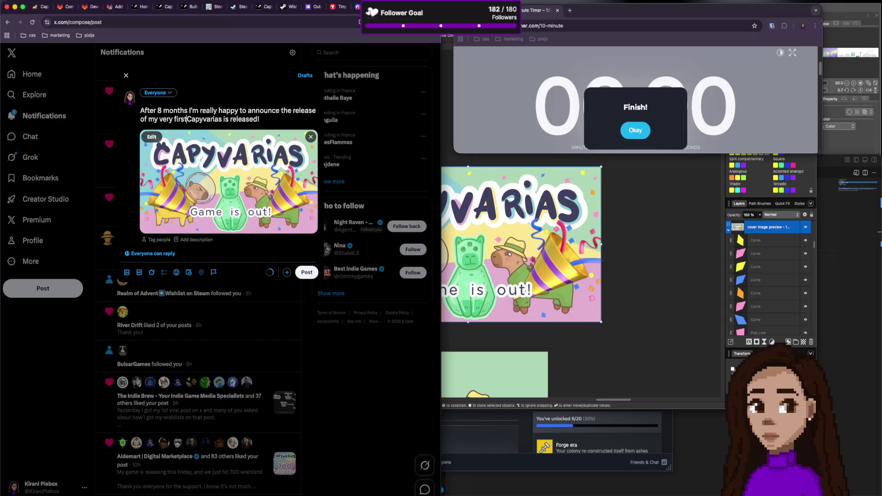
{"action": "type", "text": "ame"}
{"action": "key", "text": "shift+super+Right"}
{"action": "key", "text": "BackSpace"}
{"action": "type", "text": "Capyvarias"}
{"action": "key", "text": "Return"}
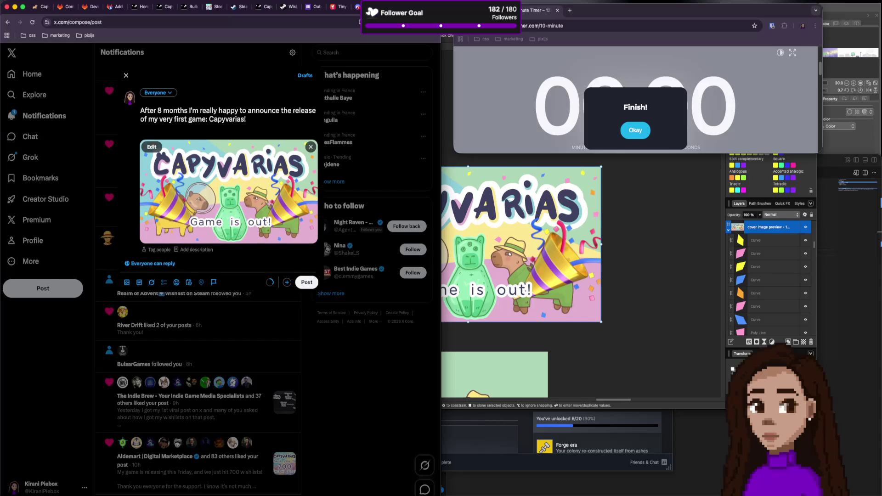
{"action": "type", "text": "of development"}
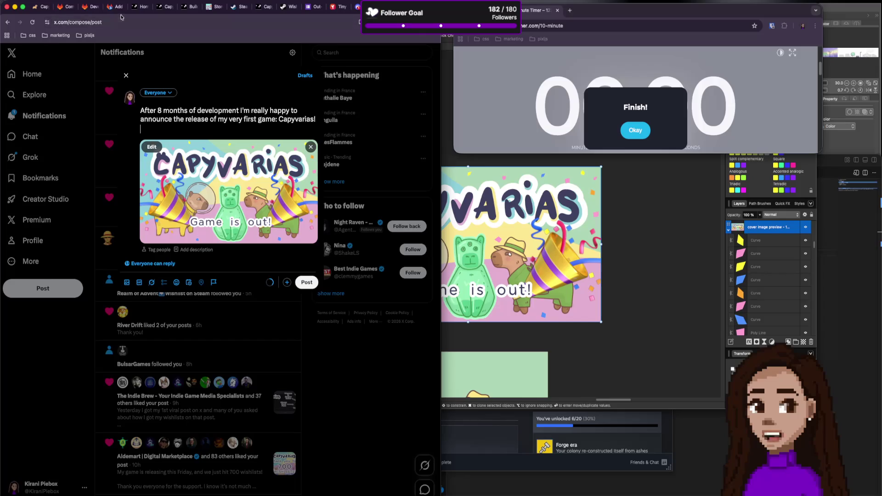
{"action": "left_click", "coordinate": [214, 7]}
{"action": "left_click", "coordinate": [236, 7]}
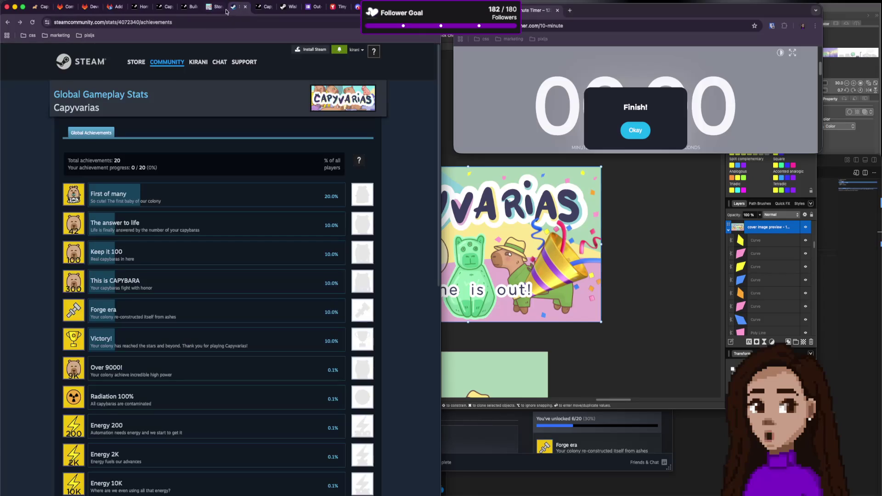
{"action": "left_click", "coordinate": [324, 93]}
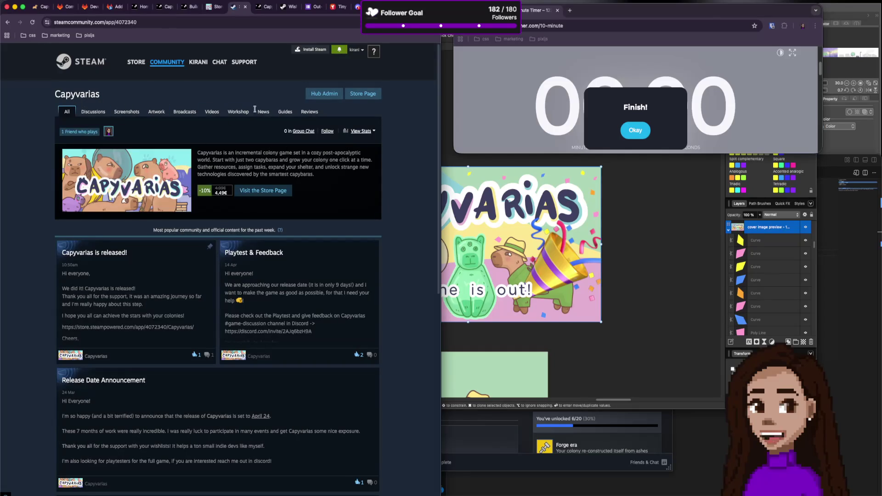
{"action": "left_click", "coordinate": [363, 94]}
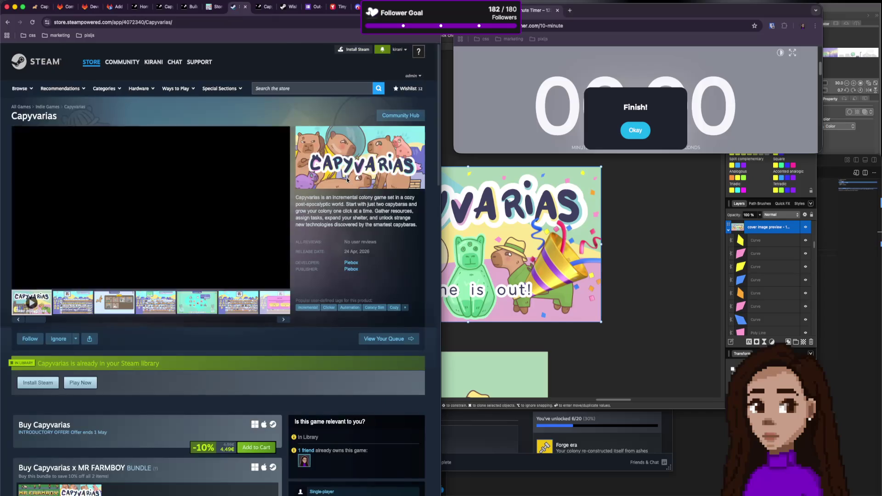
{"action": "scroll", "coordinate": [256, 264], "scroll_direction": "down", "scroll_amount": 4}
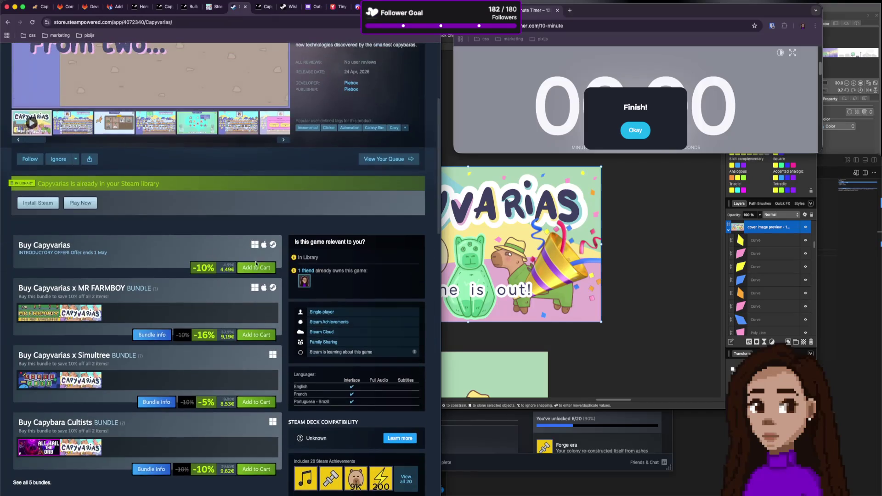
{"action": "scroll", "coordinate": [256, 285], "scroll_direction": "down", "scroll_amount": 2}
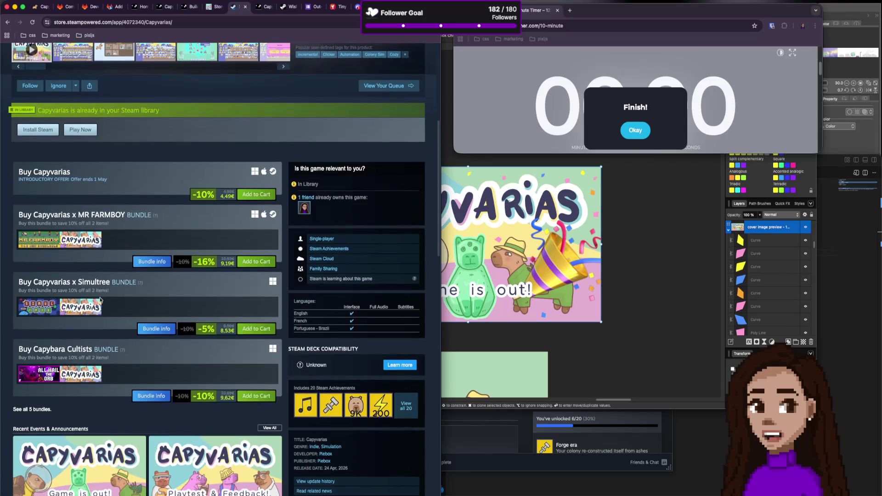
{"action": "scroll", "coordinate": [115, 257], "scroll_direction": "down", "scroll_amount": 3}
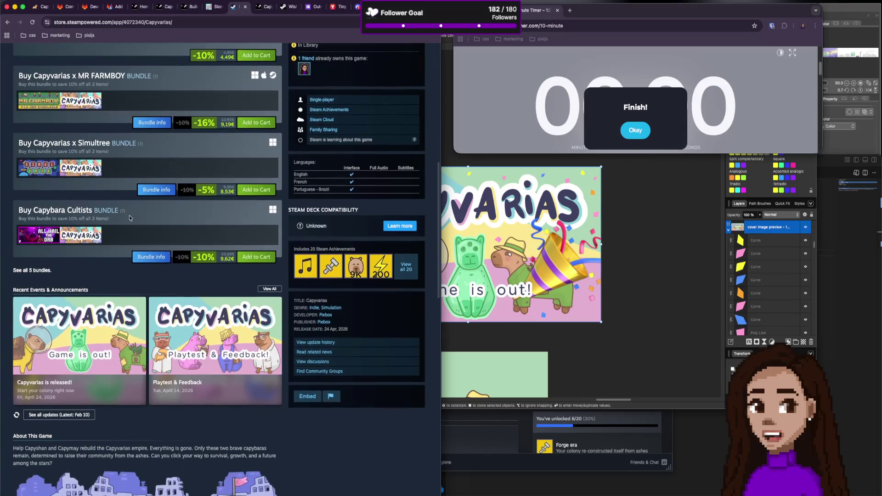
{"action": "scroll", "coordinate": [140, 195], "scroll_direction": "up", "scroll_amount": 1}
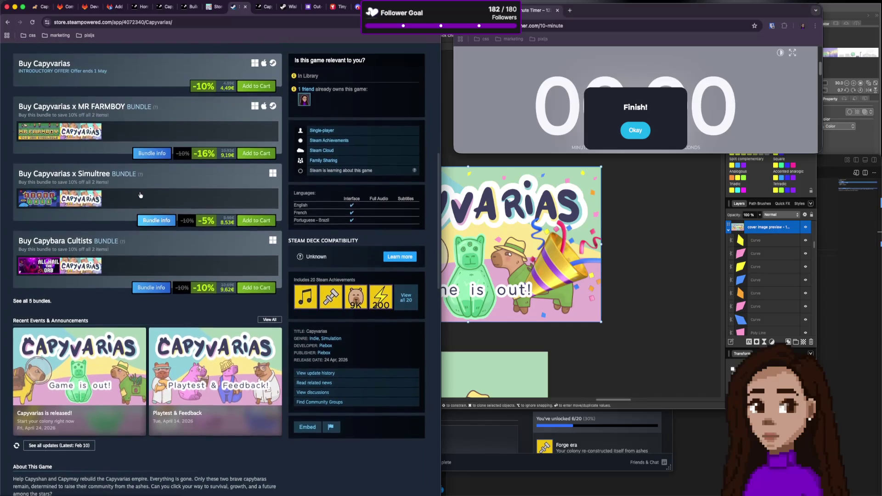
{"action": "scroll", "coordinate": [140, 195], "scroll_direction": "up", "scroll_amount": 1}
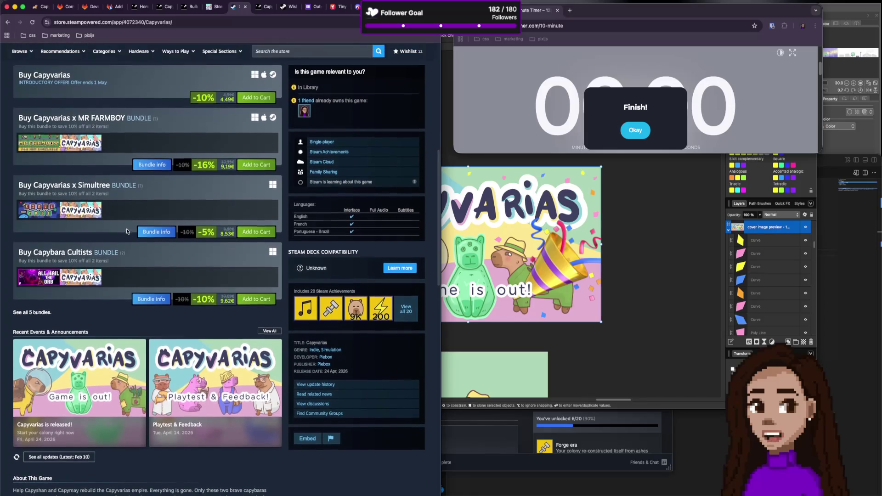
{"action": "scroll", "coordinate": [127, 231], "scroll_direction": "up", "scroll_amount": 1}
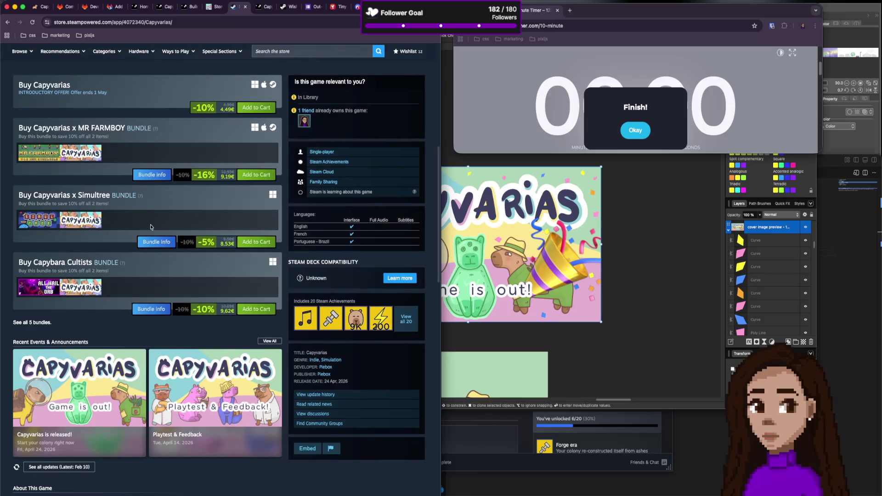
{"action": "scroll", "coordinate": [144, 227], "scroll_direction": "up", "scroll_amount": 3}
{"action": "scroll", "coordinate": [150, 225], "scroll_direction": "down", "scroll_amount": 3}
{"action": "scroll", "coordinate": [150, 227], "scroll_direction": "up", "scroll_amount": 4}
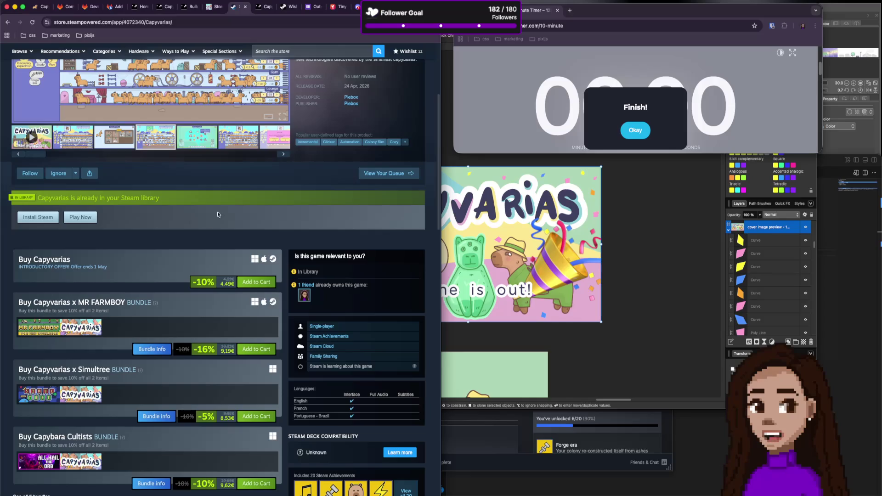
{"action": "key", "text": "super+9"}
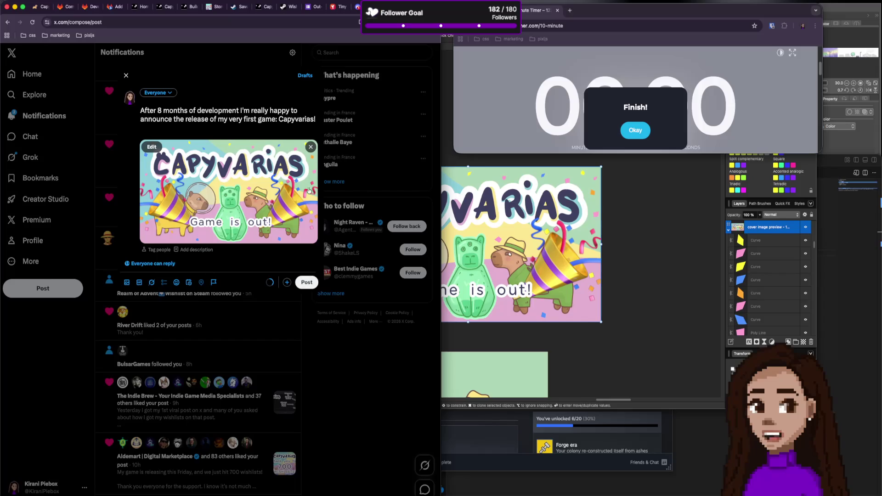
Bring the Affinity cover design document back to the front.
{"action": "left_click", "coordinate": [649, 232]}
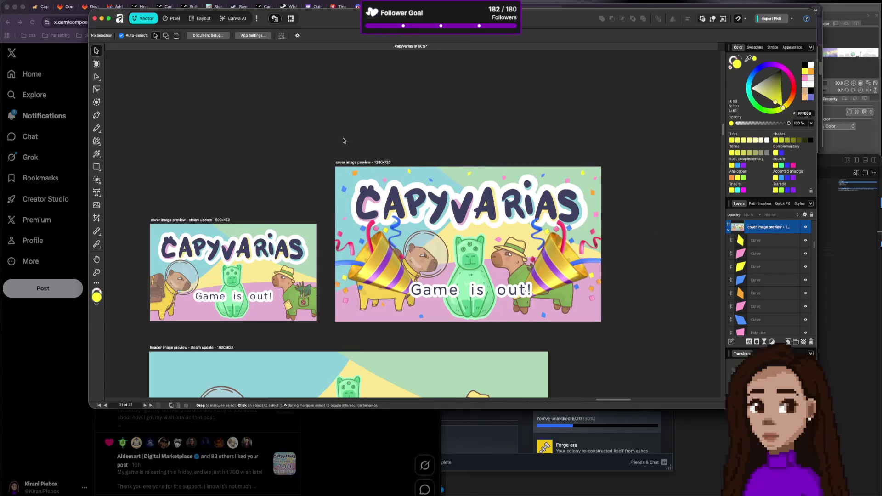
{"action": "key", "text": "super+Tab"}
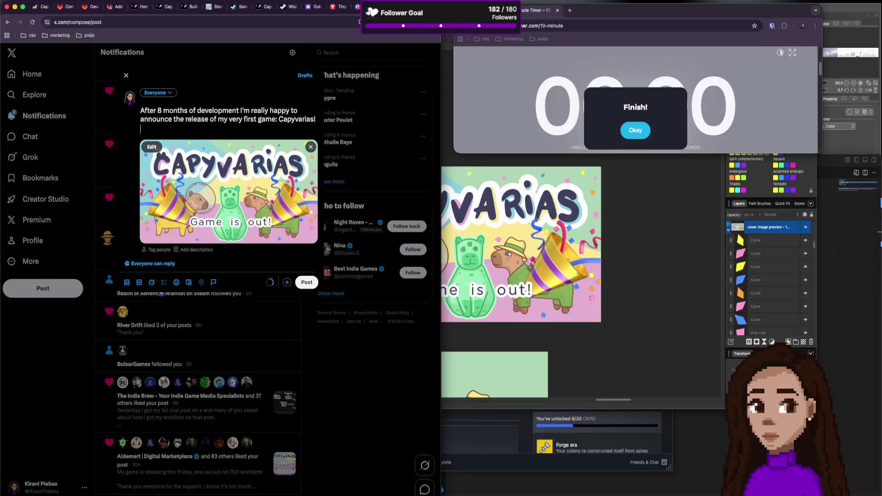
Type a new paragraph starting 'It has been a crazy journey' about building and marketing games.
{"action": "key", "text": "Return"}
{"action": "type", "text": "It has been a v"}
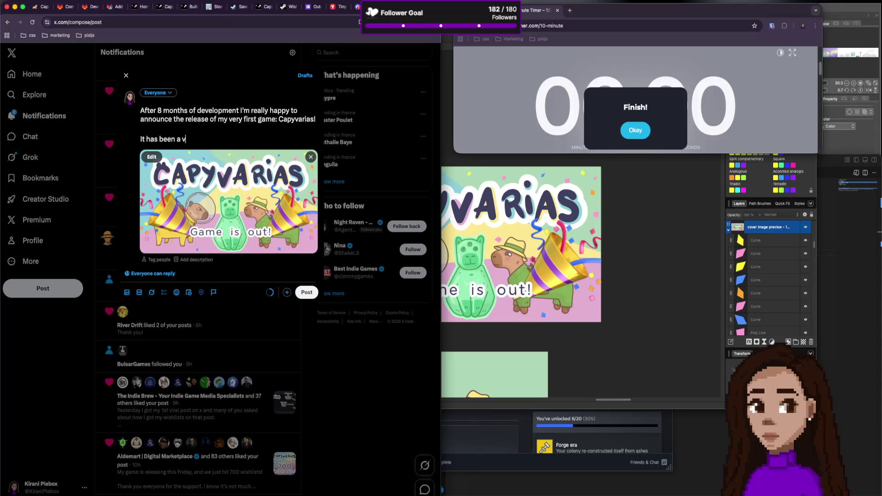
{"action": "key", "text": "BackSpace"}
{"action": "type", "text": "crazy hour"}
{"action": "key", "text": "BackSpace"}
{"action": "key", "text": "BackSpace"}
{"action": "key", "text": "BackSpace"}
{"action": "key", "text": "BackSpace"}
{"action": "type", "text": "journey with"}
{"action": "type", "text": " ups and"}
{"action": "key", "text": "BackSpace"}
{"action": "key", "text": "BackSpace"}
{"action": "key", "text": "BackSpace"}
{"action": "key", "text": "BackSpace"}
{"action": "key", "text": "BackSpace"}
{"action": "key", "text": "BackSpace"}
{"action": "type", "text": "I lo"}
{"action": "type", "text": "ve to build "}
{"action": "type", "text": "games but "}
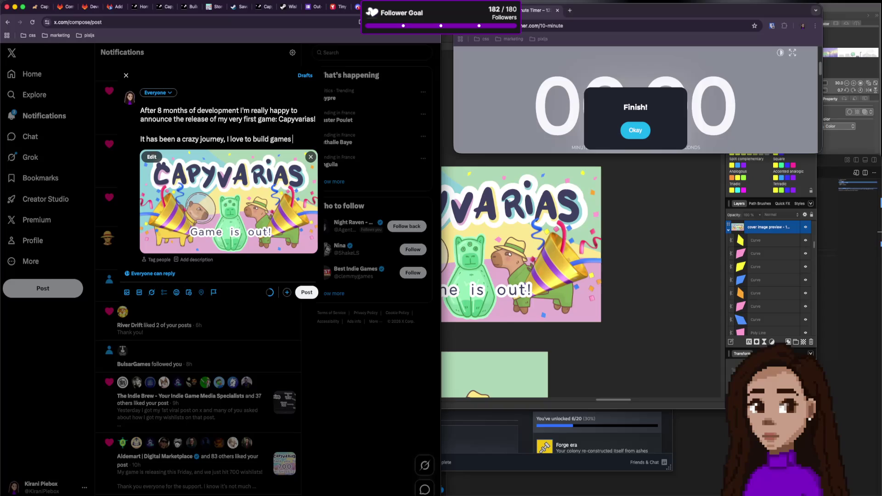
{"action": "type", "text": "the"}
{"action": "type", "text": " whole ma"}
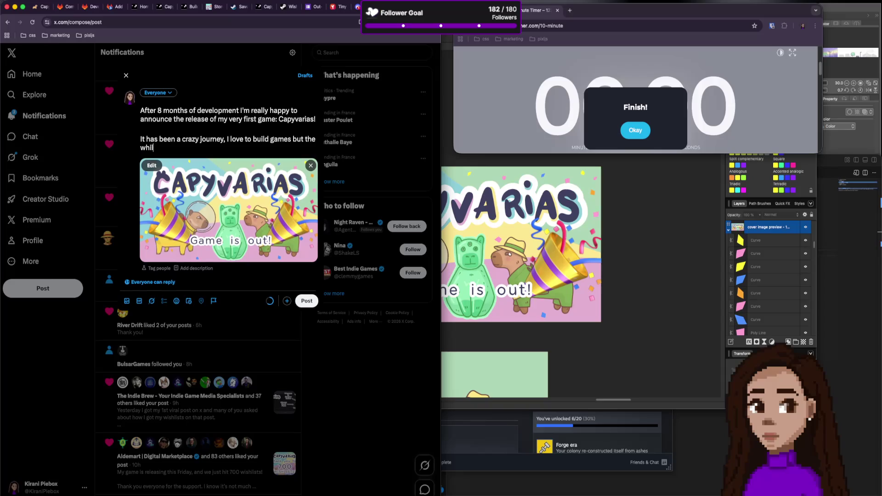
{"action": "type", "text": "rketing"}
{"action": "type", "text": " of it is"}
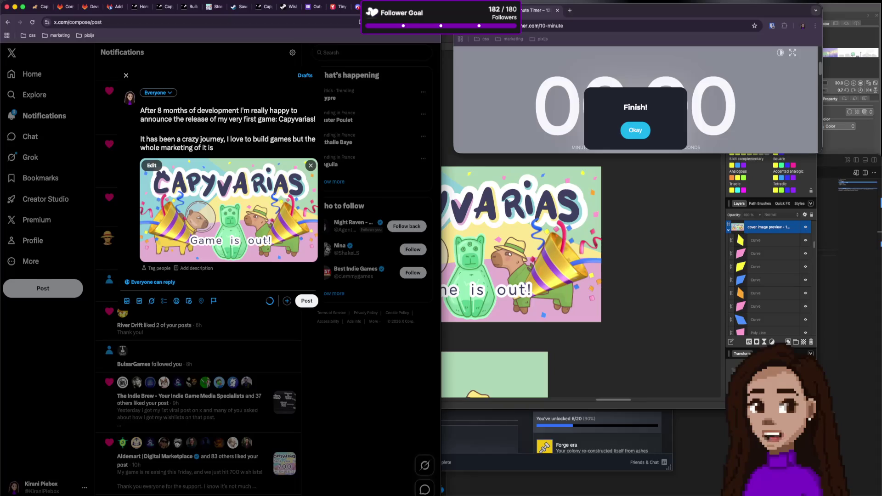
Delete the trailing clause about building games from the new paragraph.
{"action": "key", "text": "super+shift+Left"}
{"action": "key", "text": "shift+Up"}
{"action": "key", "text": "alt+shift+Right"}
{"action": "key", "text": "alt+shift+Right"}
{"action": "key", "text": "alt+shift+Right"}
{"action": "key", "text": "alt+shift+Right"}
{"action": "key", "text": "alt+shift+Right"}
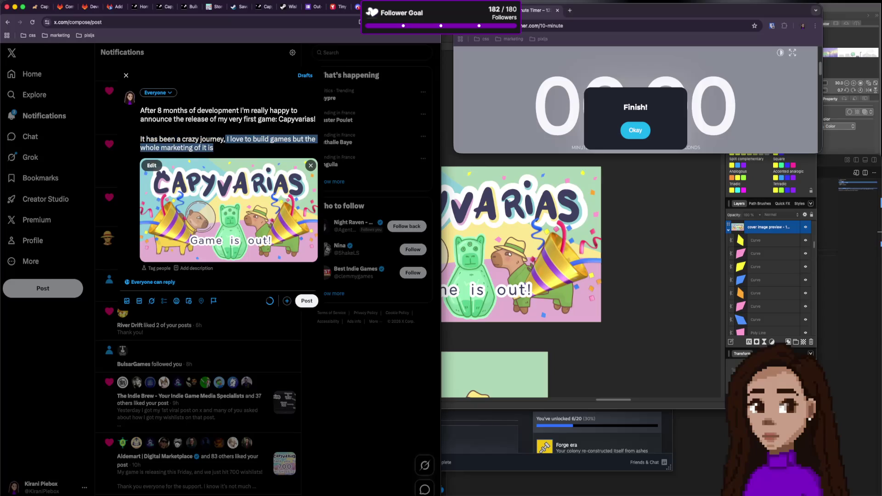
{"action": "key", "text": "BackSpace"}
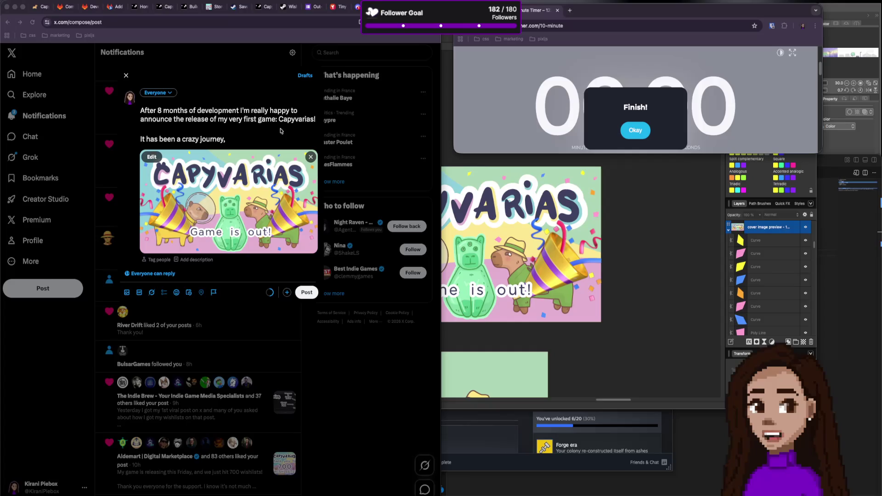
Switch to the Capyvarias Steam store page.
{"action": "left_click", "coordinate": [235, 7]}
Open the 'Capyvarias is released!' announcement under Recent Events and go to its discussion thread.
{"action": "scroll", "coordinate": [226, 300], "scroll_direction": "down", "scroll_amount": 5}
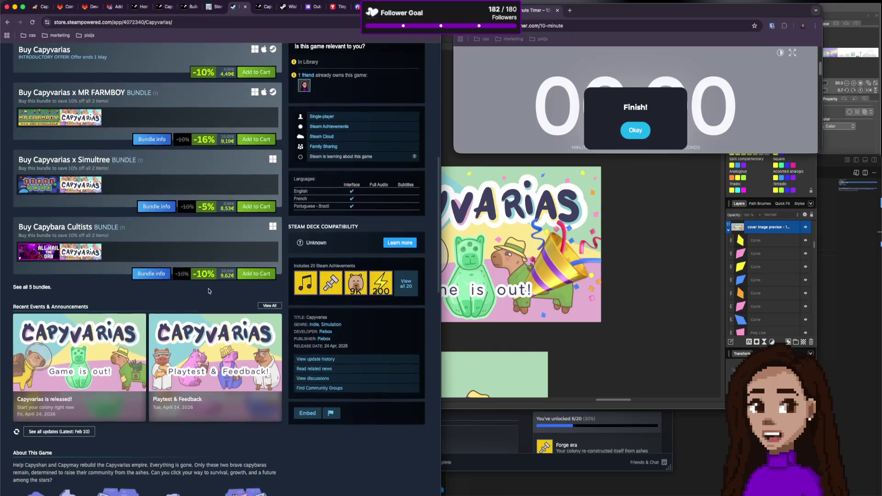
{"action": "left_click", "coordinate": [133, 343]}
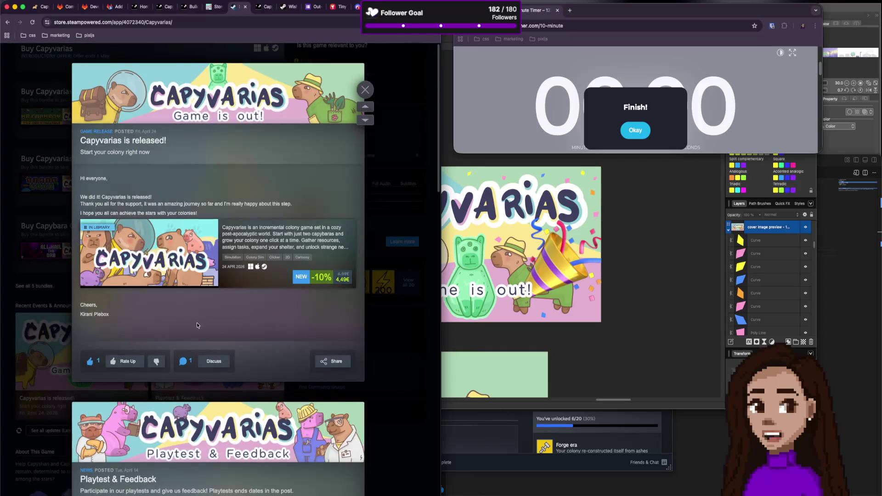
{"action": "left_click", "coordinate": [212, 361]}
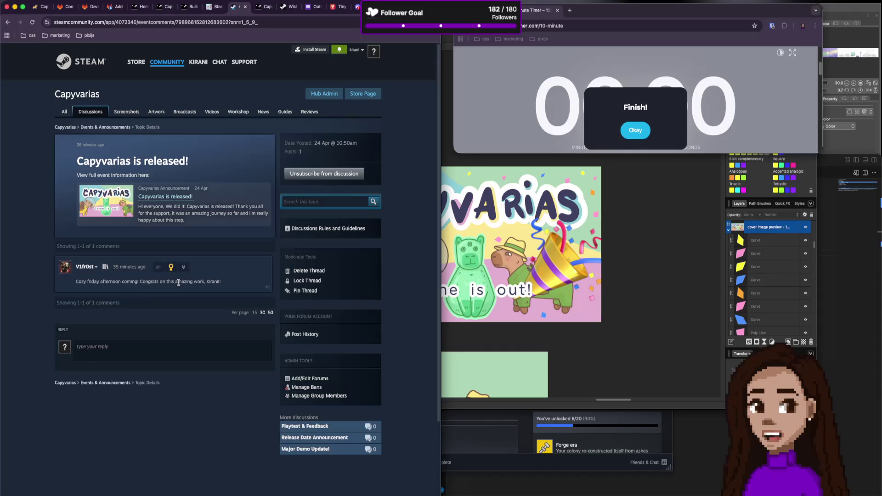
Grant the congratulatory comment the Beautiful award for 500 Steam Points.
{"action": "left_click_drag", "start_coordinate": [178, 281], "coordinate": [202, 281]}
{"action": "left_click", "coordinate": [171, 268]}
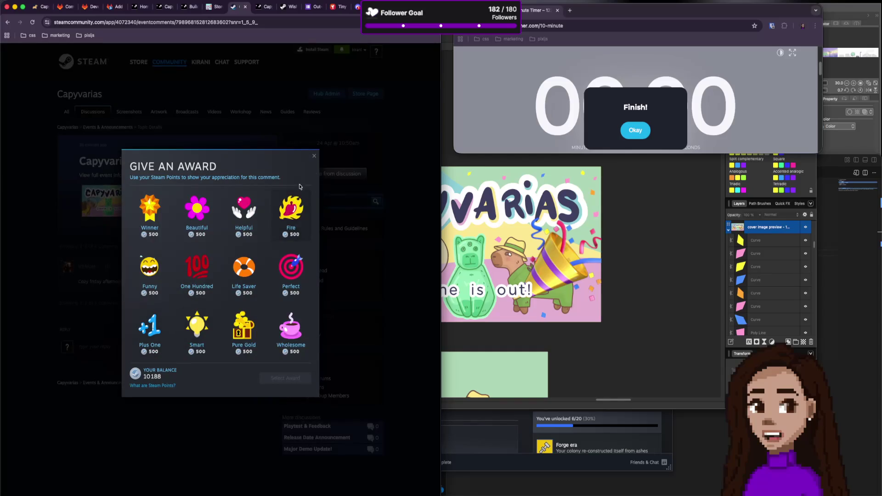
{"action": "left_click", "coordinate": [314, 158]}
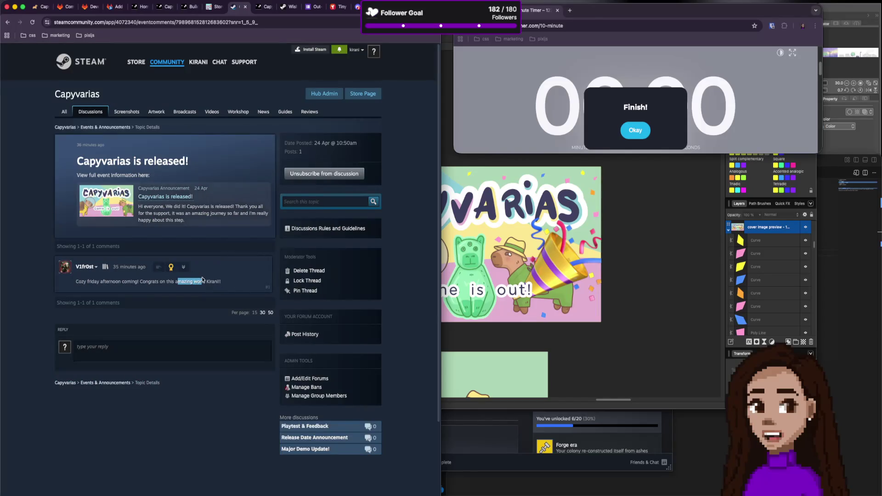
{"action": "left_click", "coordinate": [183, 268]}
{"action": "left_click", "coordinate": [171, 267]}
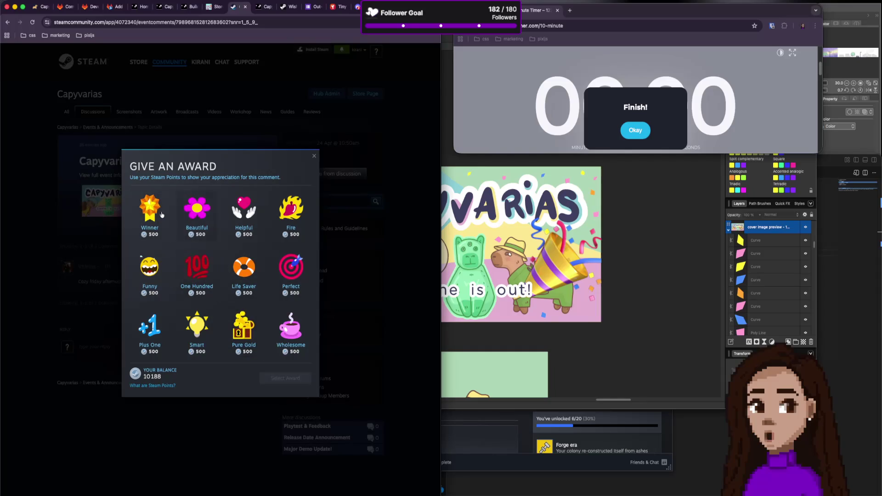
{"action": "left_click", "coordinate": [197, 209]}
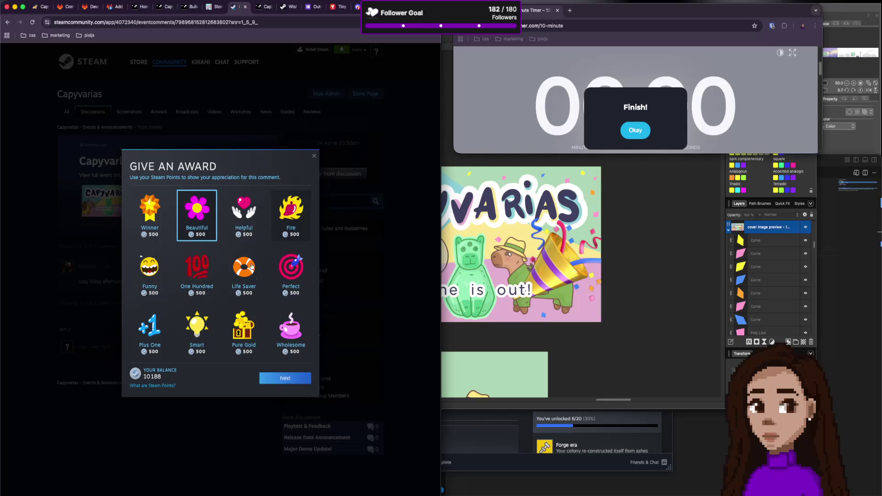
{"action": "left_click", "coordinate": [290, 381]}
{"action": "left_click", "coordinate": [285, 333]}
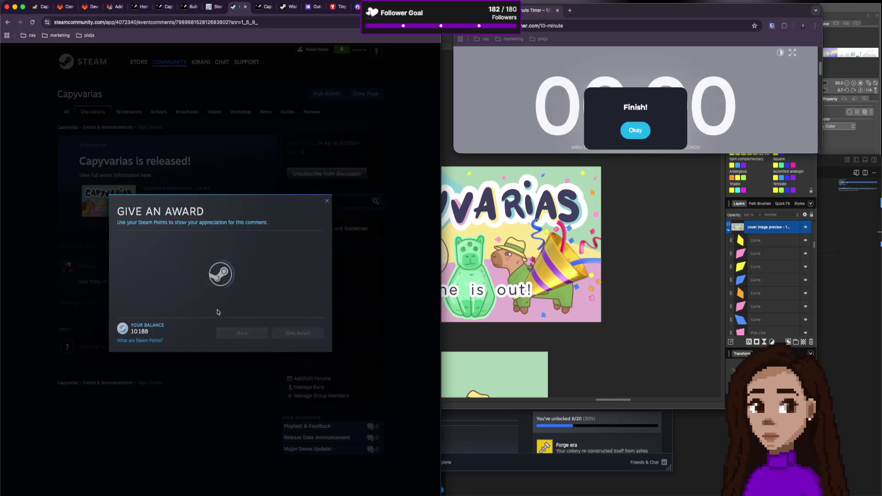
{"action": "left_click", "coordinate": [327, 203]}
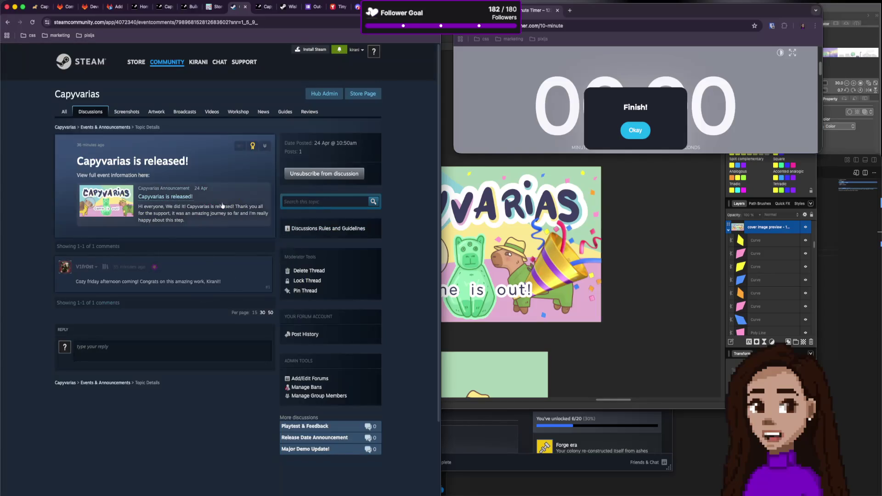